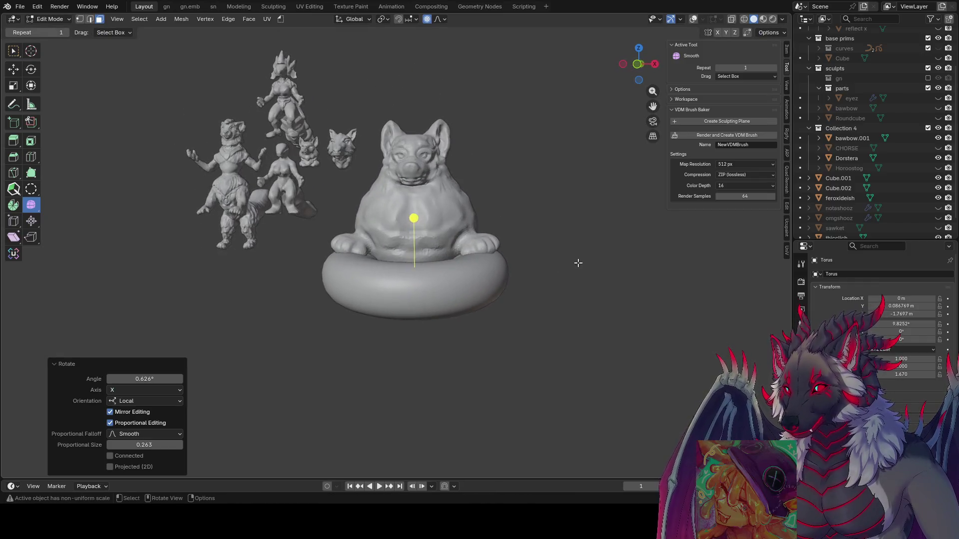
Return to Object Mode and save the file.
{"action": "key", "text": "Tab"}
{"action": "scroll", "coordinate": [510, 295], "scroll_direction": "down", "scroll_amount": 4}
{"action": "mouse_move", "coordinate": [477, 265]}
{"action": "middle_mouse_down"}
{"action": "mouse_move", "coordinate": [353, 254]}
{"action": "mouse_move", "coordinate": [450, 315]}
{"action": "mouse_move", "coordinate": [509, 279]}
{"action": "mouse_move", "coordinate": [492, 178]}
{"action": "middle_mouse_up"}
{"action": "key", "text": "ctrl+s"}
{"action": "scroll", "coordinate": [491, 179], "scroll_direction": "up", "scroll_amount": 5}
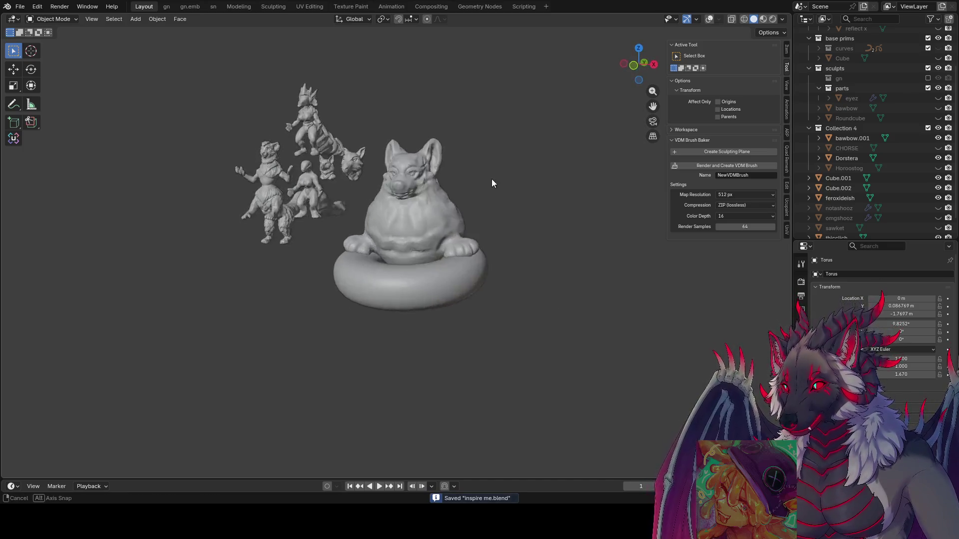
Scale the dog-on-ring sculpture to 0.5, then by 0.8, and save.
{"action": "left_click", "coordinate": [422, 292]}
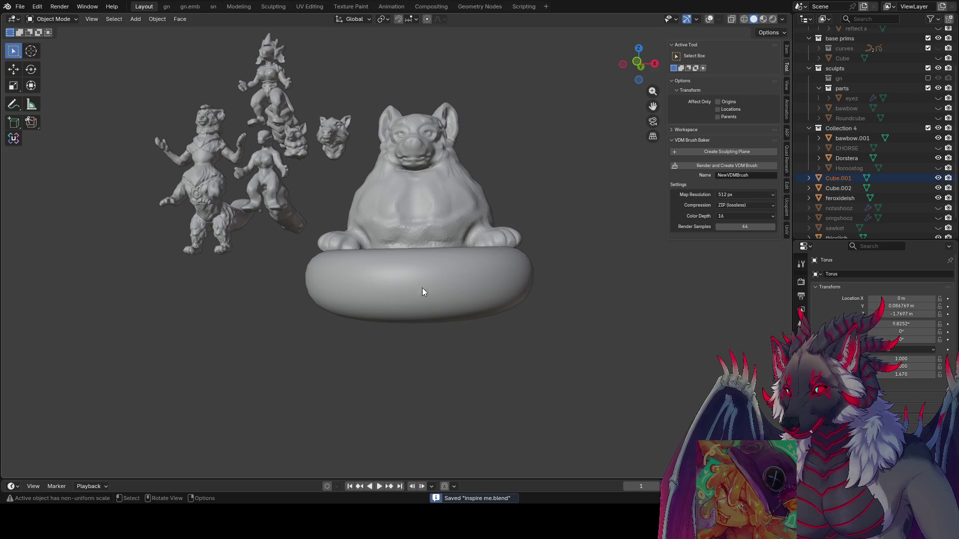
{"action": "key", "text": "s"}
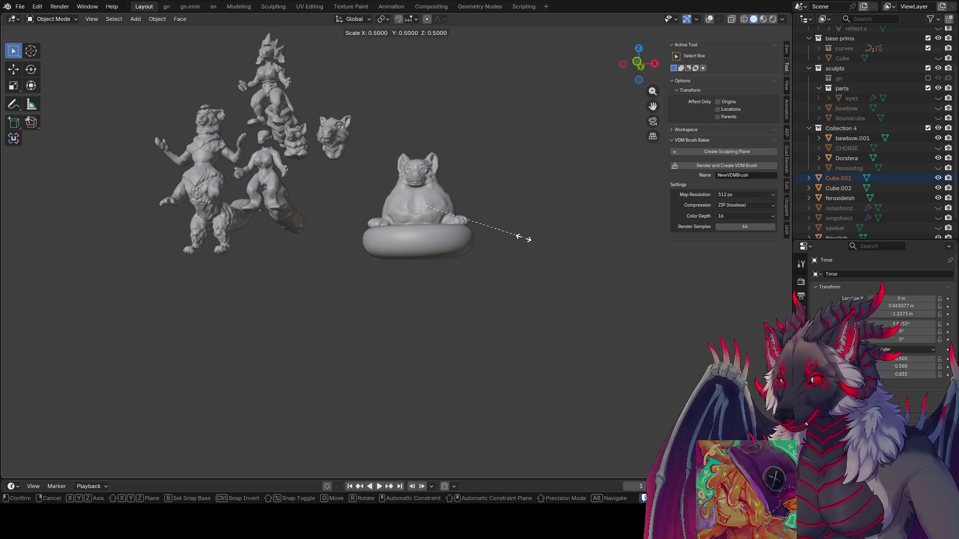
{"action": "left_click", "coordinate": [524, 239]}
{"action": "mouse_move", "coordinate": [525, 239]}
{"action": "middle_mouse_down"}
{"action": "mouse_move", "coordinate": [464, 275]}
{"action": "mouse_move", "coordinate": [541, 249]}
{"action": "mouse_move", "coordinate": [523, 265]}
{"action": "middle_mouse_up"}
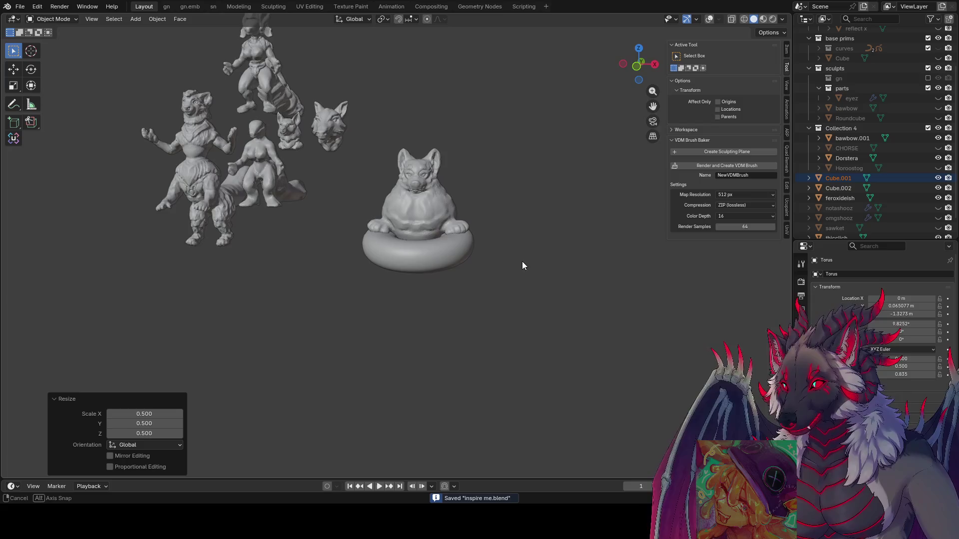
{"action": "key", "text": "s"}
{"action": "left_click", "coordinate": [570, 229]}
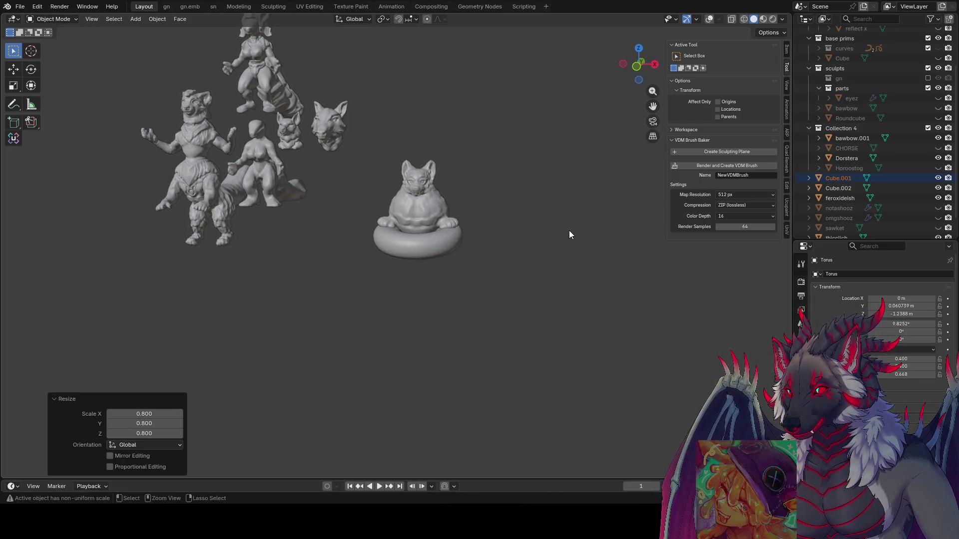
{"action": "mouse_move", "coordinate": [568, 230]}
{"action": "middle_mouse_down"}
{"action": "mouse_move", "coordinate": [439, 209]}
{"action": "mouse_move", "coordinate": [527, 223]}
{"action": "mouse_move", "coordinate": [513, 229]}
{"action": "mouse_move", "coordinate": [529, 280]}
{"action": "middle_mouse_up"}
{"action": "key", "text": "ctrl+s"}
From a front view, raise the sculpture 0.9 m along Z.
{"action": "key", "text": "KP_1"}
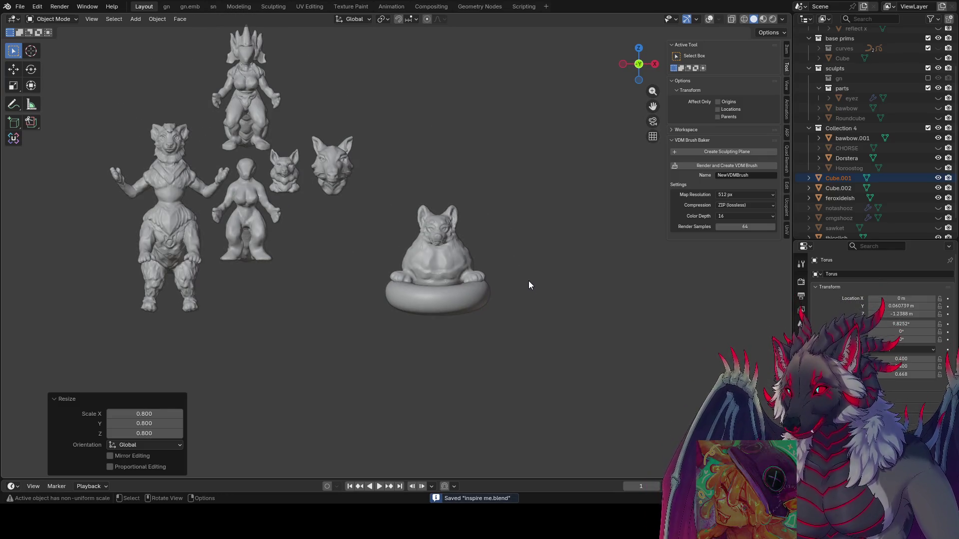
{"action": "key", "text": "g"}
{"action": "key", "text": "z"}
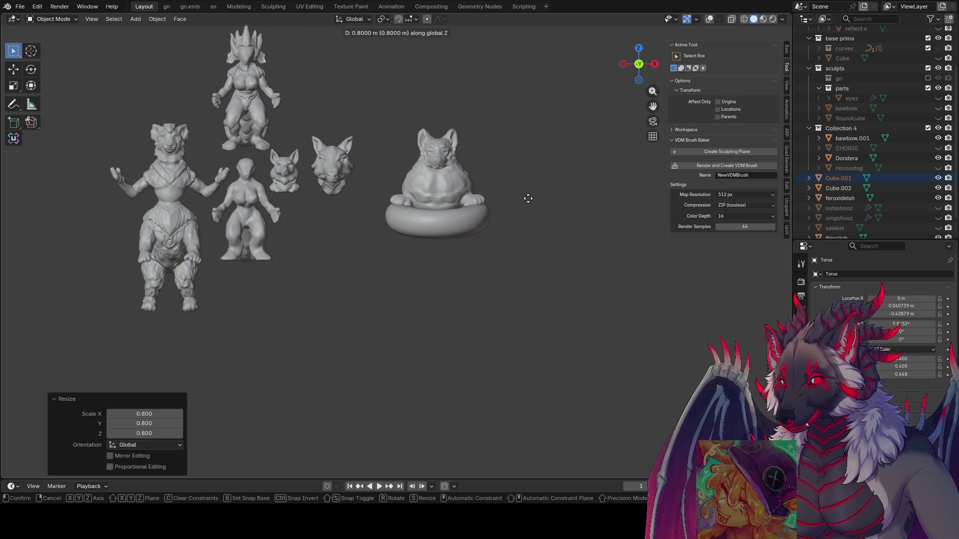
{"action": "left_click", "coordinate": [546, 192]}
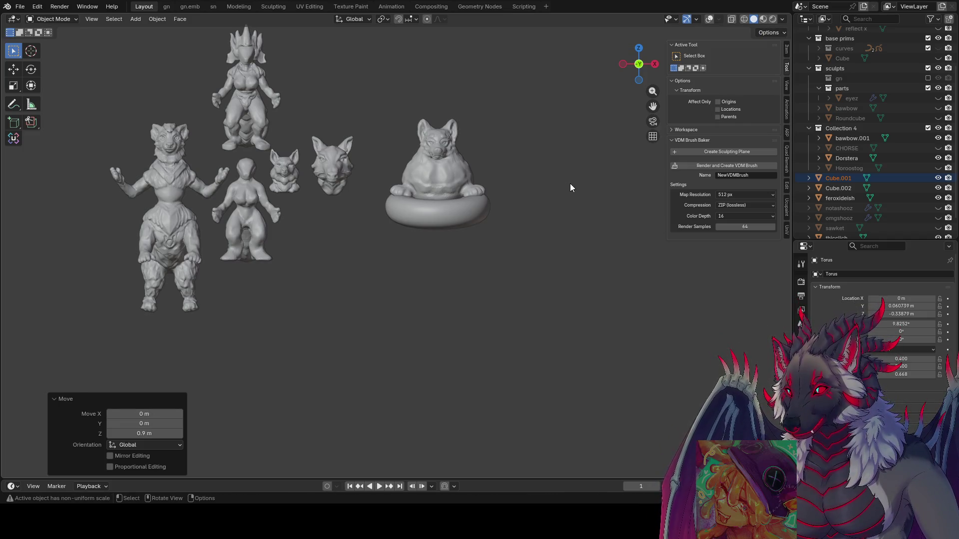
{"action": "middle_click_drag", "start_coordinate": [570, 184], "coordinate": [598, 218], "text": "shift"}
Move the sculpture -3.9 m along X to the lineup's left end.
{"action": "key", "text": "g"}
{"action": "key", "text": "x"}
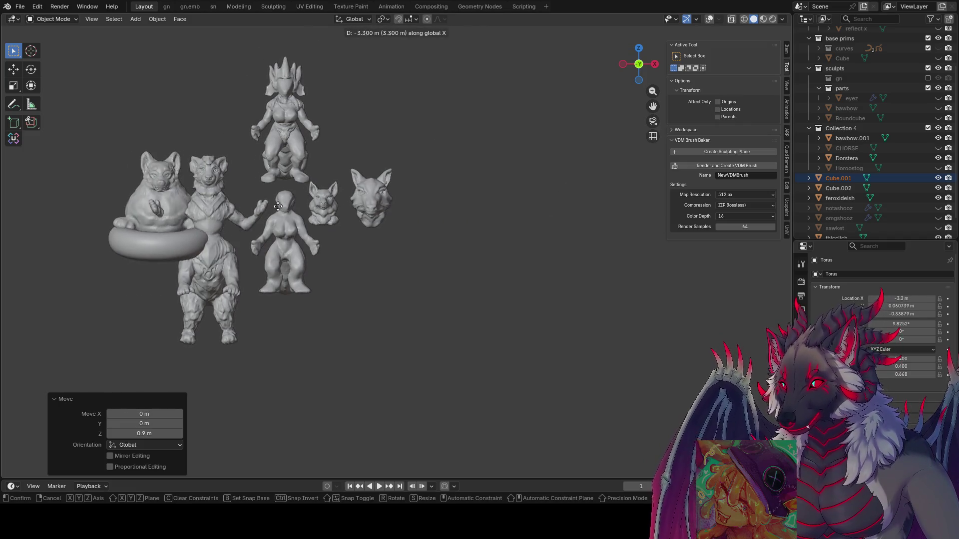
{"action": "left_click", "coordinate": [224, 206]}
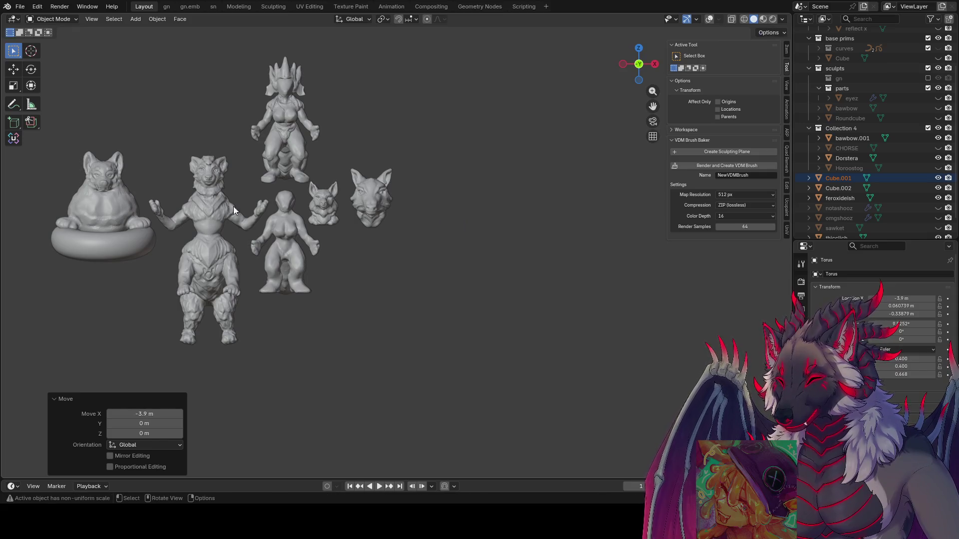
{"action": "mouse_move", "coordinate": [232, 205]}
{"action": "middle_mouse_down"}
{"action": "mouse_move", "coordinate": [309, 230]}
{"action": "mouse_move", "coordinate": [421, 305]}
{"action": "middle_mouse_up"}
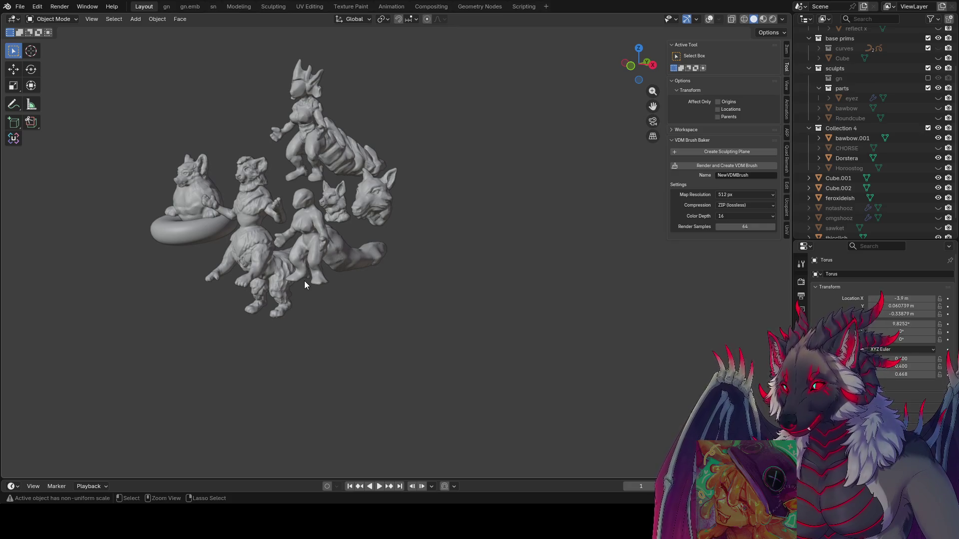
Save the file and show the viewport overlays and floor grid.
{"action": "key", "text": "ctrl+s"}
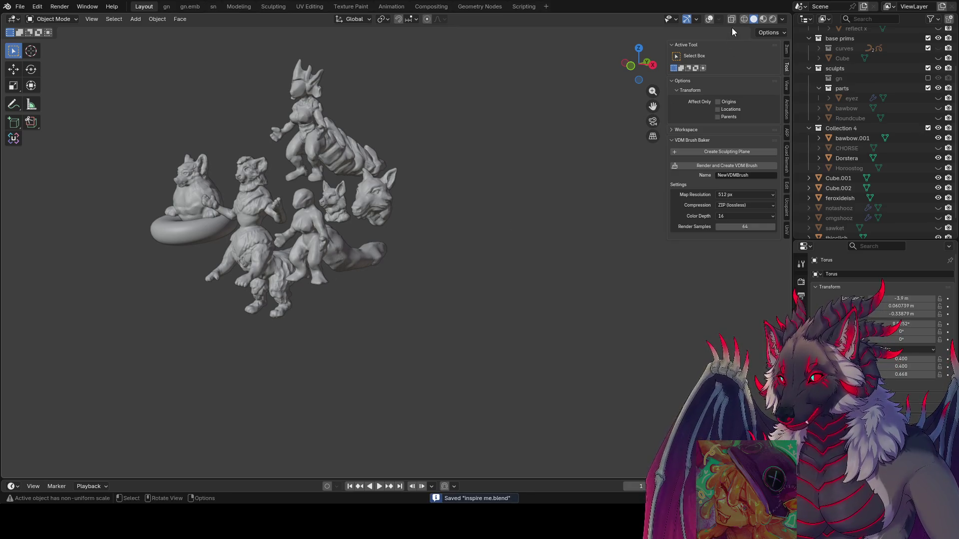
{"action": "key", "text": "shift+alt+z"}
{"action": "left_click", "coordinate": [375, 187]}
{"action": "mouse_move", "coordinate": [375, 187]}
{"action": "middle_mouse_down"}
{"action": "mouse_move", "coordinate": [433, 205]}
{"action": "mouse_move", "coordinate": [431, 190]}
{"action": "middle_mouse_up"}
Open the Add menu search, then check the scene through the camera.
{"action": "key", "text": "shift+a"}
{"action": "left_click", "coordinate": [418, 235]}
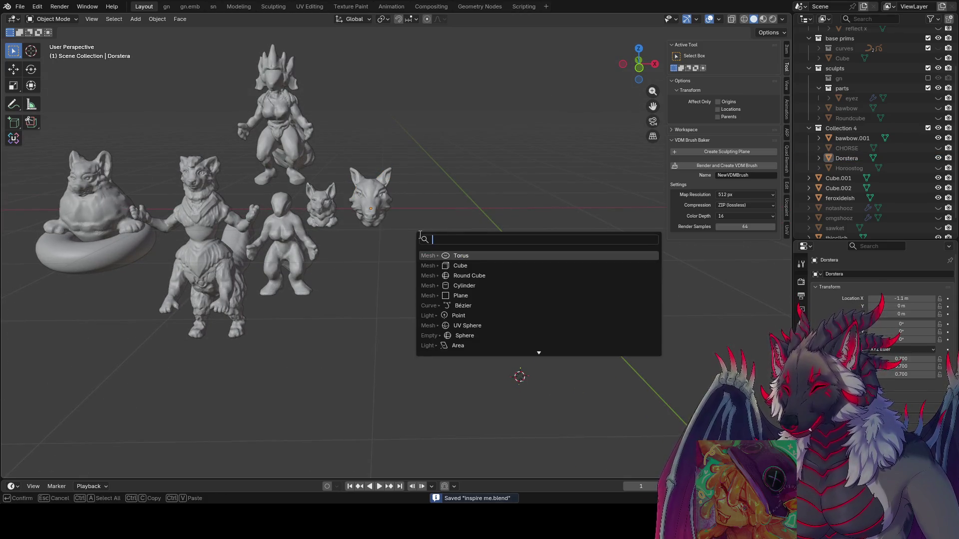
{"action": "scroll", "coordinate": [514, 180], "scroll_direction": "down", "scroll_amount": 8}
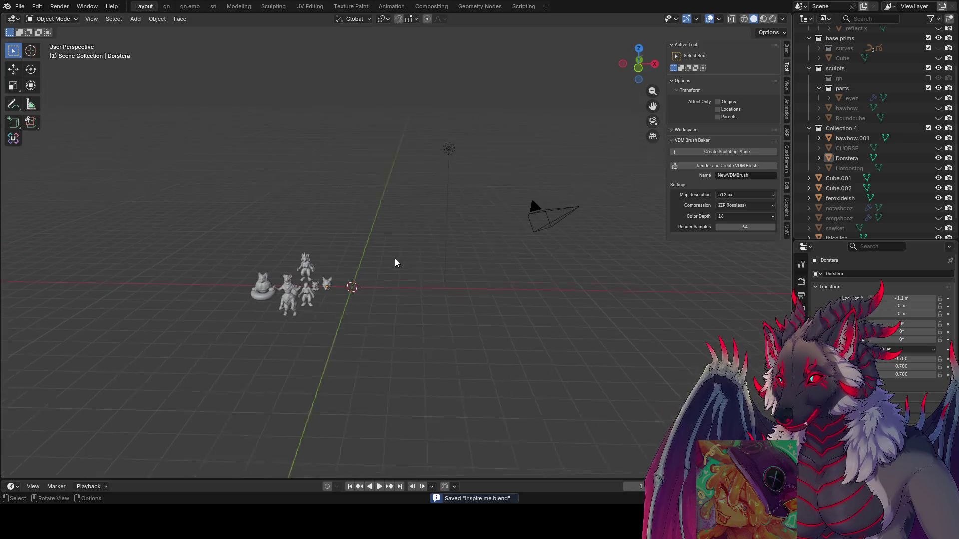
{"action": "key", "text": "KP_0"}
{"action": "middle_click_drag", "start_coordinate": [404, 280], "coordinate": [441, 274]}
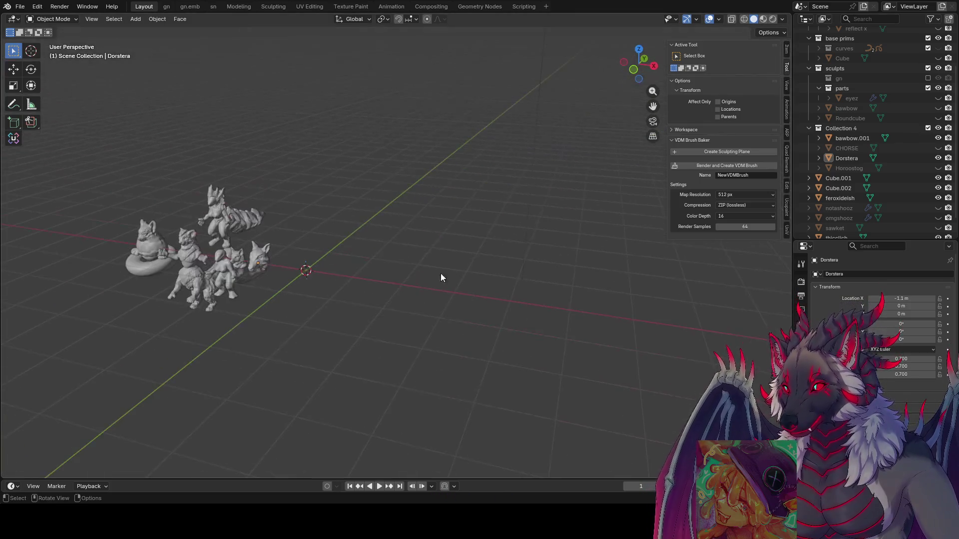
{"action": "scroll", "coordinate": [319, 259], "scroll_direction": "up", "scroll_amount": 2}
Save, return to the camera view, and search the Add menu for Round Cube.
{"action": "key", "text": "ctrl+s"}
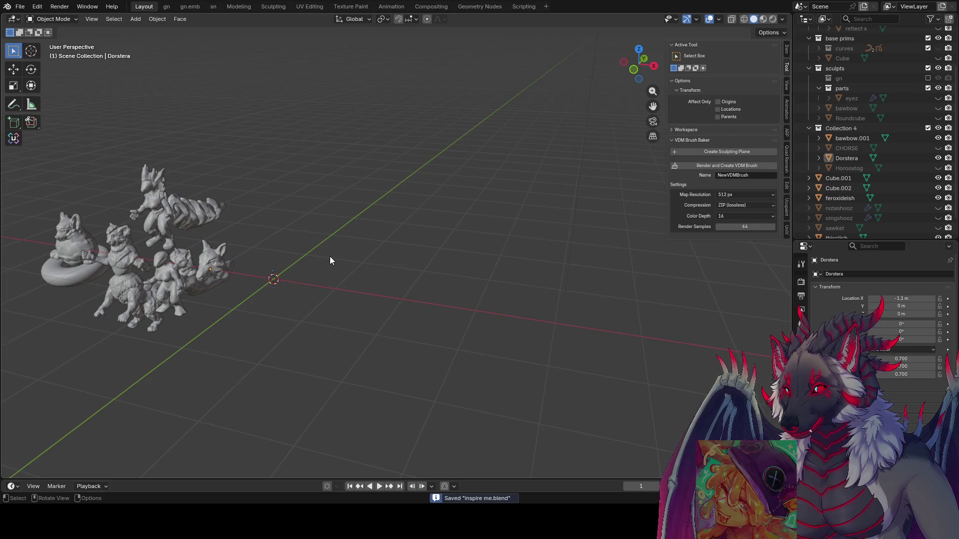
{"action": "key", "text": "KP_0"}
{"action": "key", "text": "KP_0"}
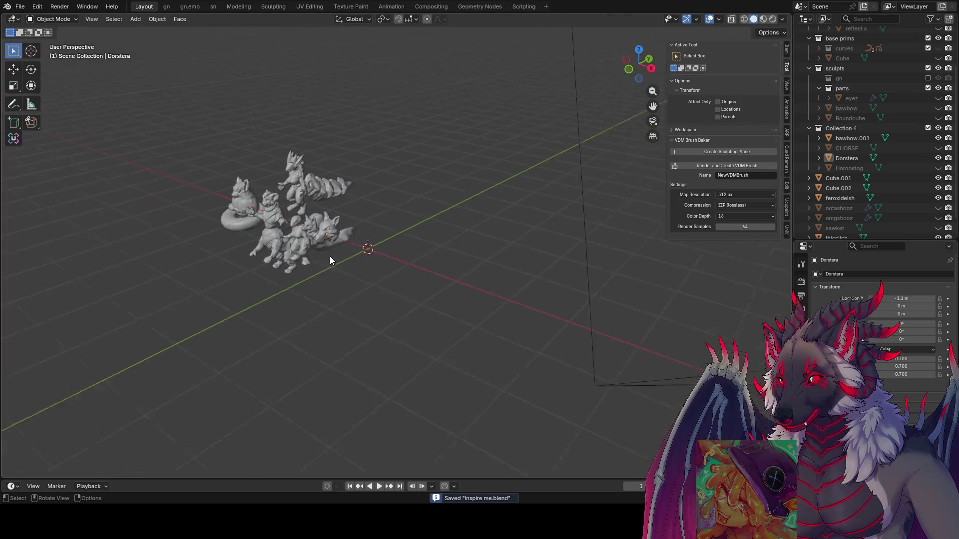
{"action": "middle_click_drag", "start_coordinate": [332, 261], "coordinate": [518, 205], "text": "shift"}
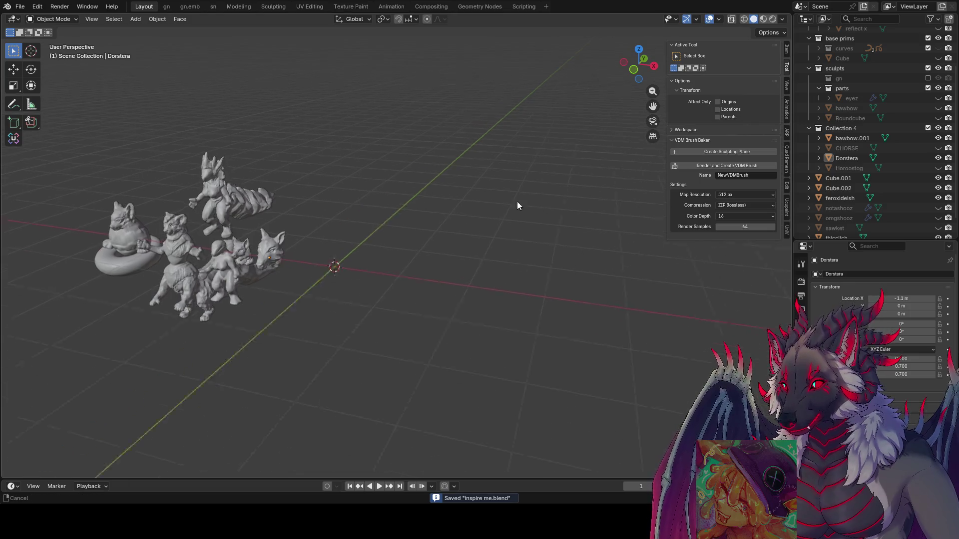
{"action": "key", "text": "shift+a"}
{"action": "left_click", "coordinate": [451, 242]}
Add a Round Cube at the world origin and switch it to Sculpt Mode.
{"action": "left_click", "coordinate": [502, 279]}
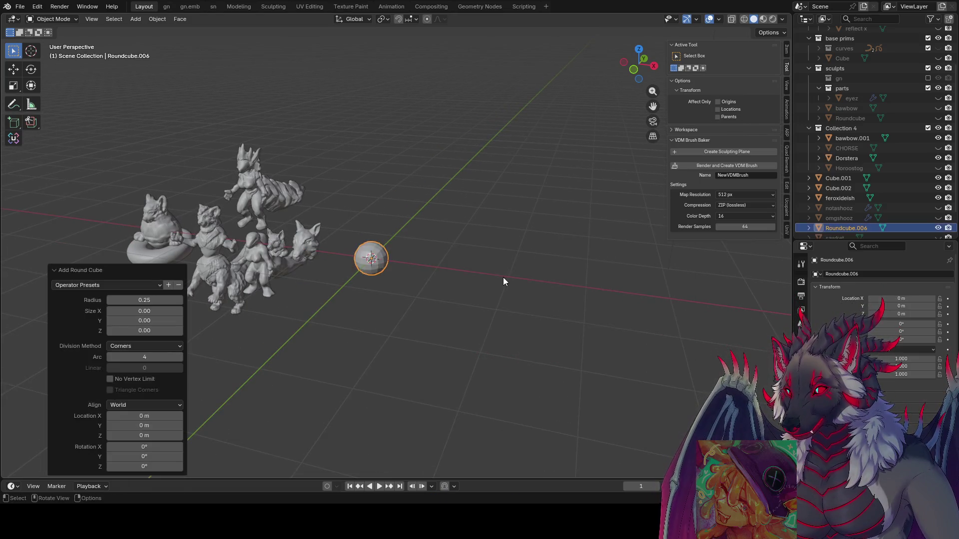
{"action": "key", "text": "ctrl+Tab"}
{"action": "left_click", "coordinate": [396, 364]}
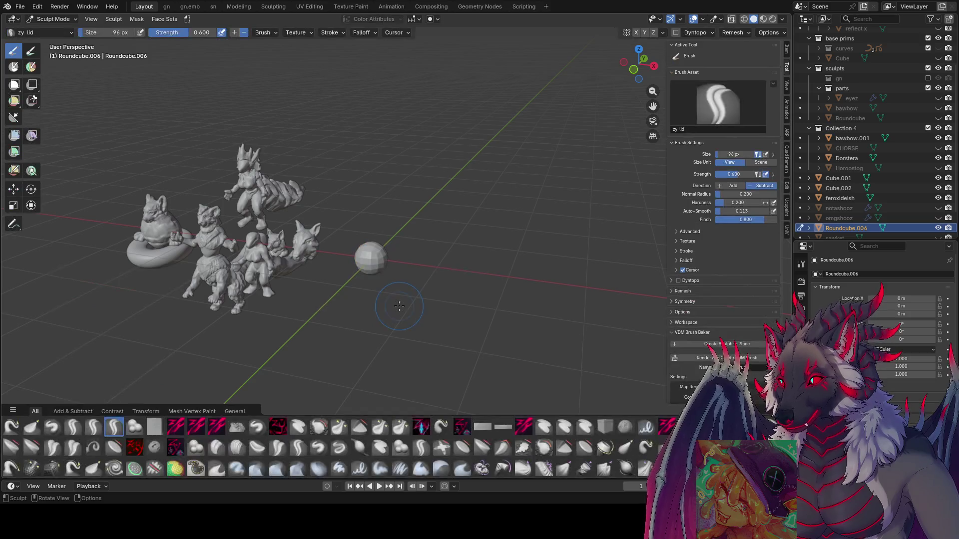
{"action": "middle_click_drag", "start_coordinate": [477, 291], "coordinate": [544, 278], "text": "shift"}
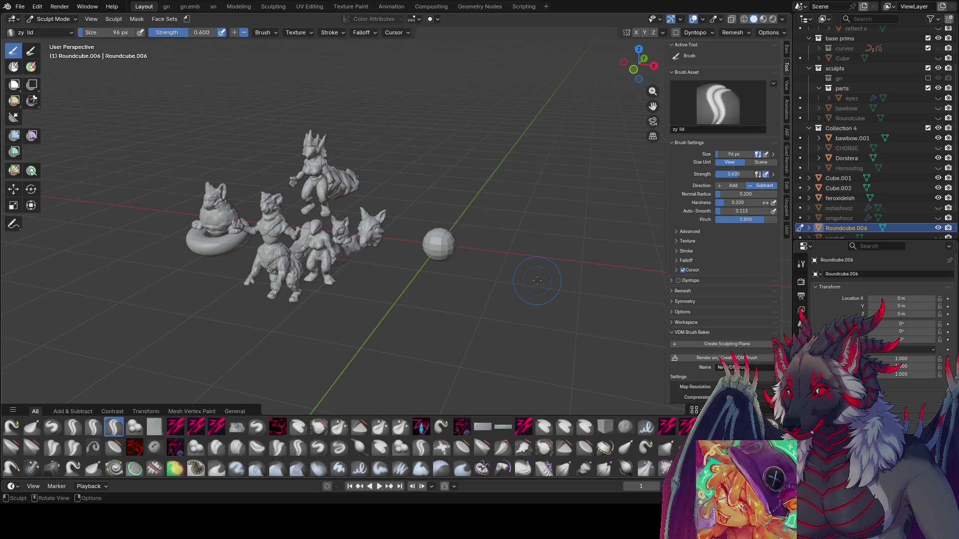
Save inspire me.blend and frame the new ball beside the sculptures.
{"action": "scroll", "coordinate": [380, 268], "scroll_direction": "up", "scroll_amount": 2}
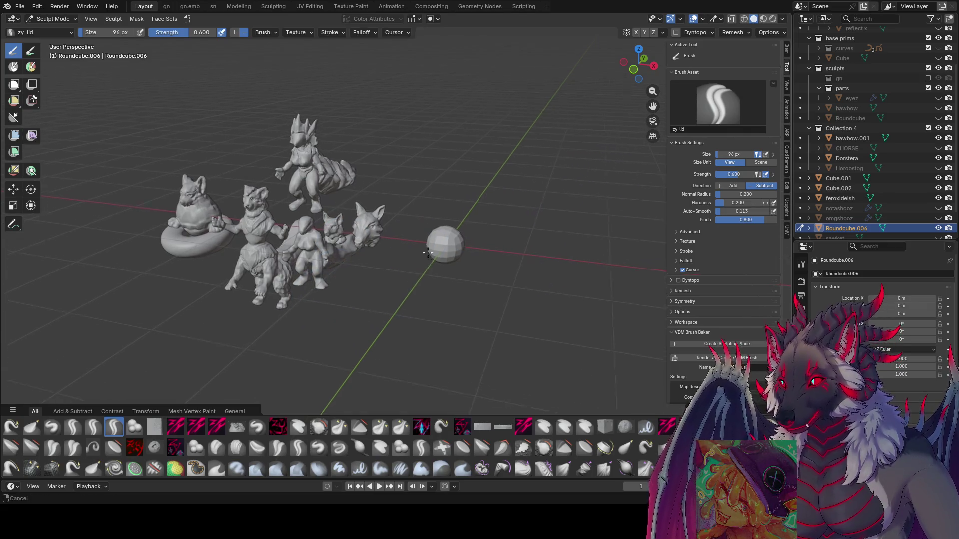
{"action": "scroll", "coordinate": [425, 262], "scroll_direction": "down", "scroll_amount": 2}
{"action": "key", "text": "ctrl+s"}
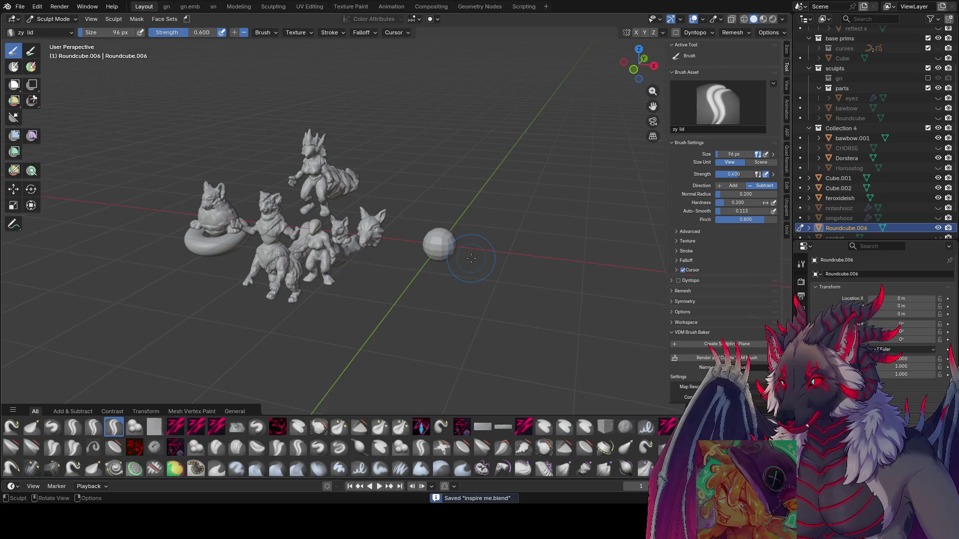
{"action": "middle_click_drag", "start_coordinate": [471, 258], "coordinate": [429, 196], "text": "shift"}
{"action": "scroll", "coordinate": [407, 194], "scroll_direction": "up", "scroll_amount": 3}
{"action": "scroll", "coordinate": [366, 136], "scroll_direction": "down", "scroll_amount": 4}
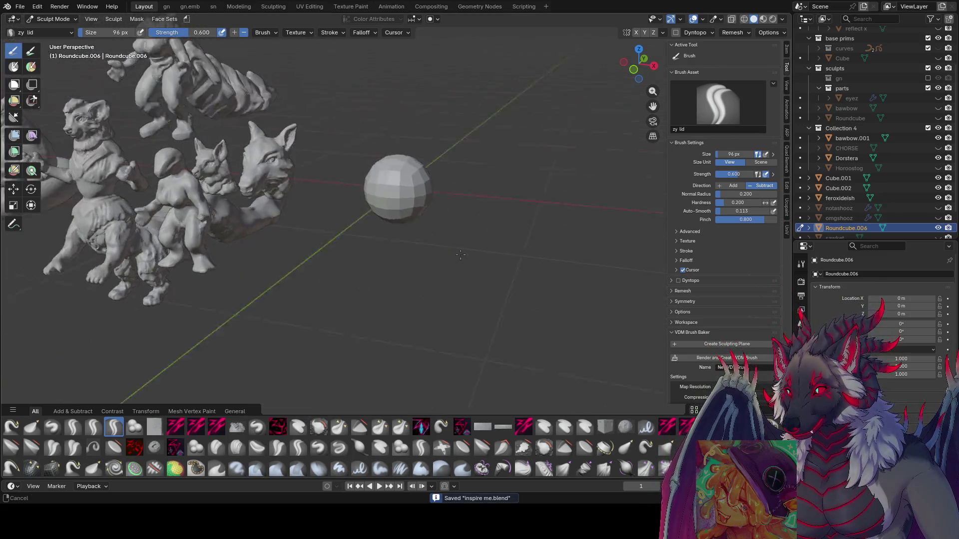
{"action": "mouse_move", "coordinate": [366, 136]}
{"action": "middle_mouse_down"}
{"action": "mouse_move", "coordinate": [475, 165]}
{"action": "mouse_move", "coordinate": [528, 259]}
{"action": "mouse_move", "coordinate": [439, 201]}
{"action": "mouse_move", "coordinate": [422, 244]}
{"action": "middle_mouse_up"}
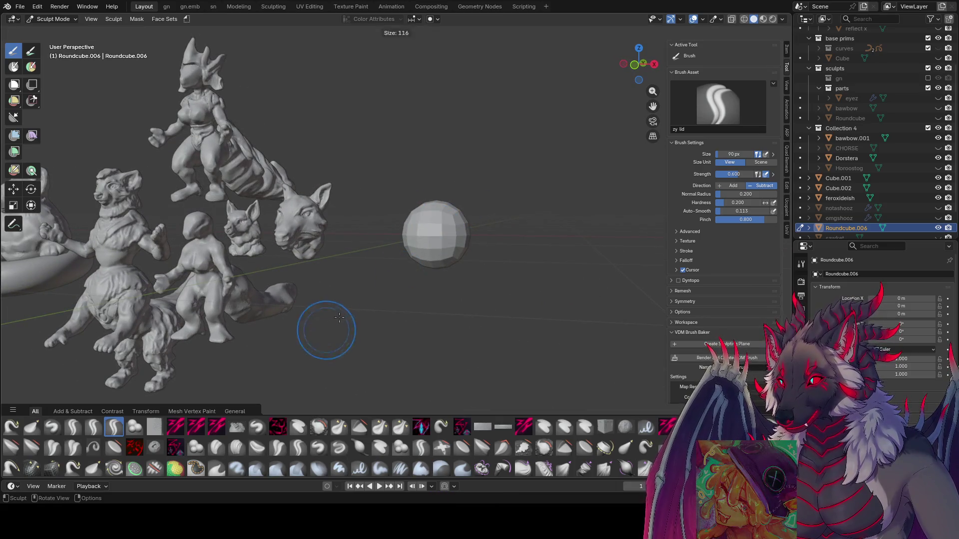
Pull the sphere with the Grab brush, enabling Dyntopo and enlarging the brush.
{"action": "key", "text": "g"}
{"action": "mouse_move", "coordinate": [368, 272]}
{"action": "middle_mouse_down"}
{"action": "mouse_move", "coordinate": [368, 240]}
{"action": "mouse_move", "coordinate": [362, 248]}
{"action": "middle_mouse_up"}
{"action": "left_click_drag", "start_coordinate": [361, 249], "coordinate": [354, 254]}
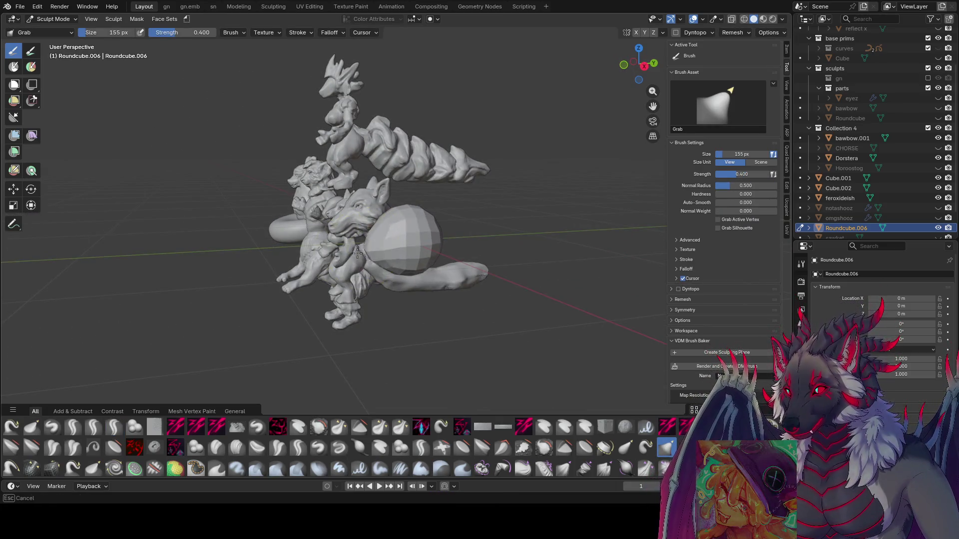
{"action": "key", "text": "ctrl+d"}
{"action": "key", "text": "f"}
{"action": "left_click", "coordinate": [460, 200]}
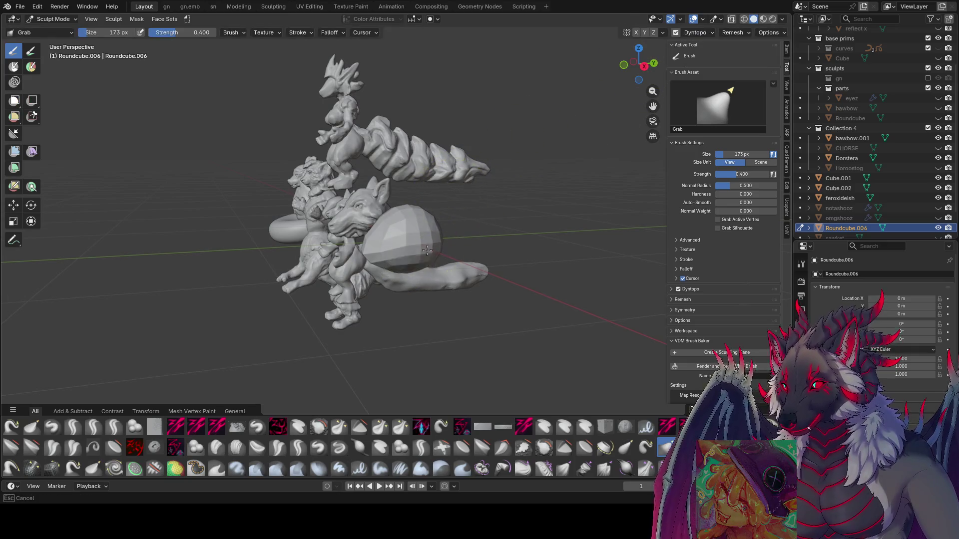
{"action": "mouse_move", "coordinate": [479, 210]}
{"action": "middle_mouse_down"}
{"action": "mouse_move", "coordinate": [515, 230]}
{"action": "mouse_move", "coordinate": [518, 184]}
{"action": "middle_mouse_up"}
{"action": "key", "text": "ctrl+d"}
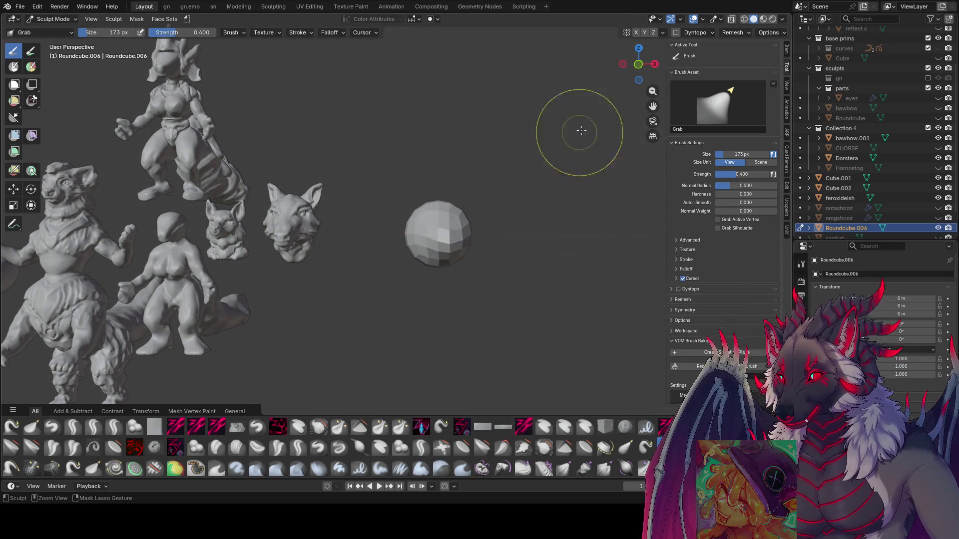
{"action": "left_click", "coordinate": [675, 33]}
Set the brush to 183 px, then 216 px, and pull the sphere's top upward.
{"action": "key", "text": "f"}
{"action": "left_click", "coordinate": [497, 167]}
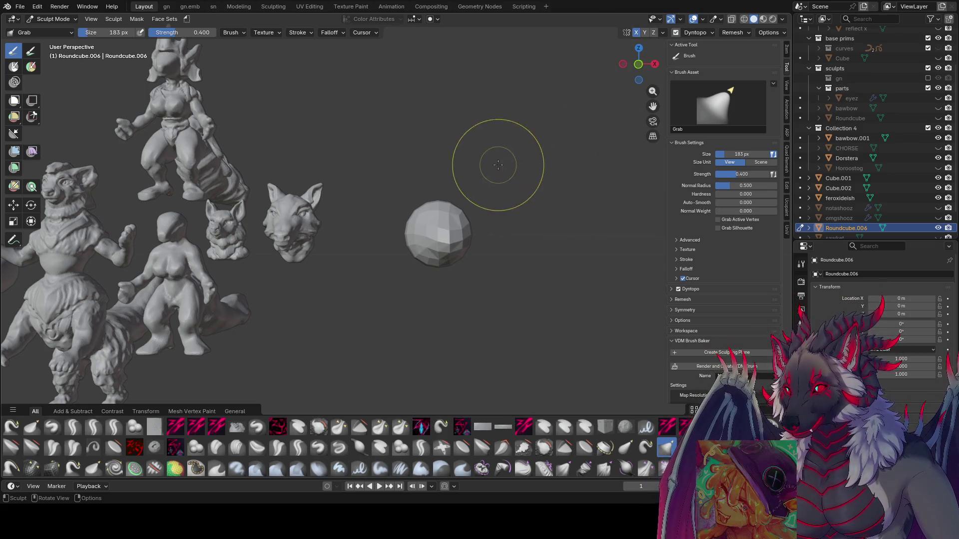
{"action": "middle_click_drag", "start_coordinate": [499, 200], "coordinate": [462, 239]}
{"action": "key", "text": "ctrl+d"}
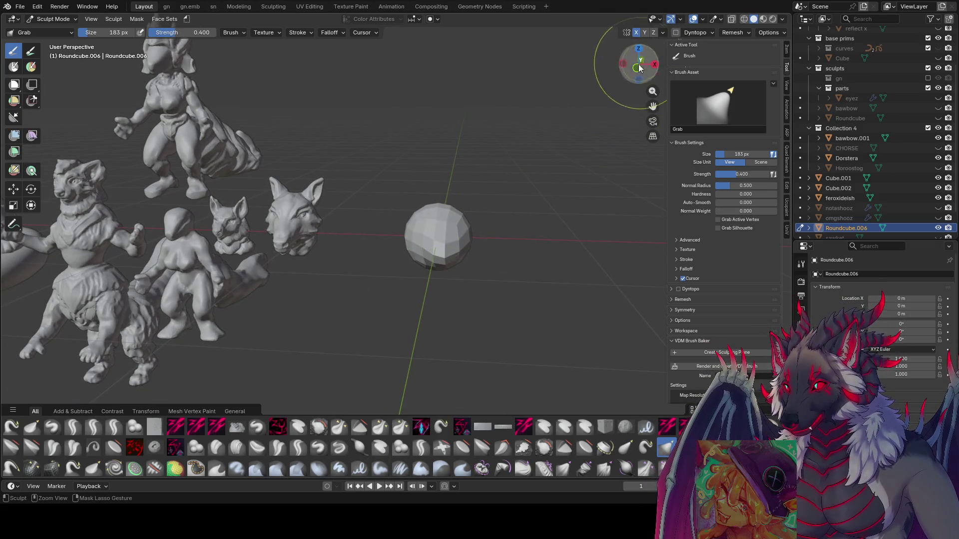
{"action": "left_click", "coordinate": [675, 32]}
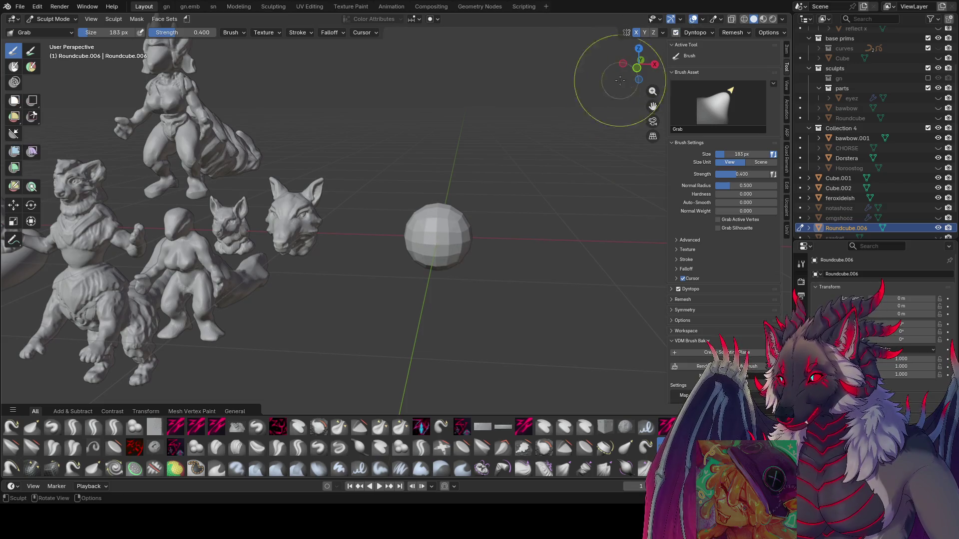
{"action": "key", "text": "f"}
{"action": "key", "text": "f"}
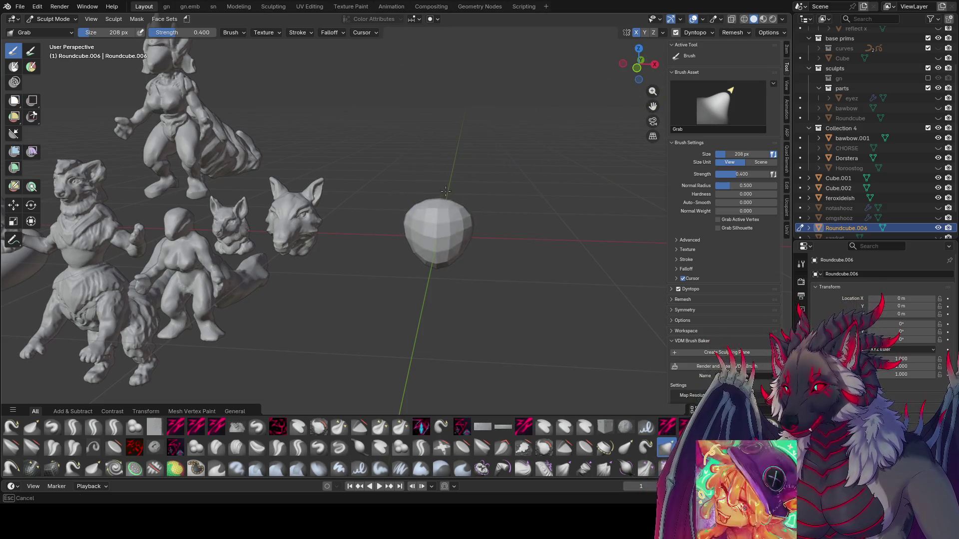
{"action": "left_click", "coordinate": [468, 198]}
{"action": "mouse_move", "coordinate": [469, 199]}
{"action": "middle_mouse_down"}
{"action": "mouse_move", "coordinate": [421, 204]}
{"action": "mouse_move", "coordinate": [595, 181]}
{"action": "mouse_move", "coordinate": [405, 234]}
{"action": "middle_mouse_up"}
{"action": "left_click", "coordinate": [472, 199]}
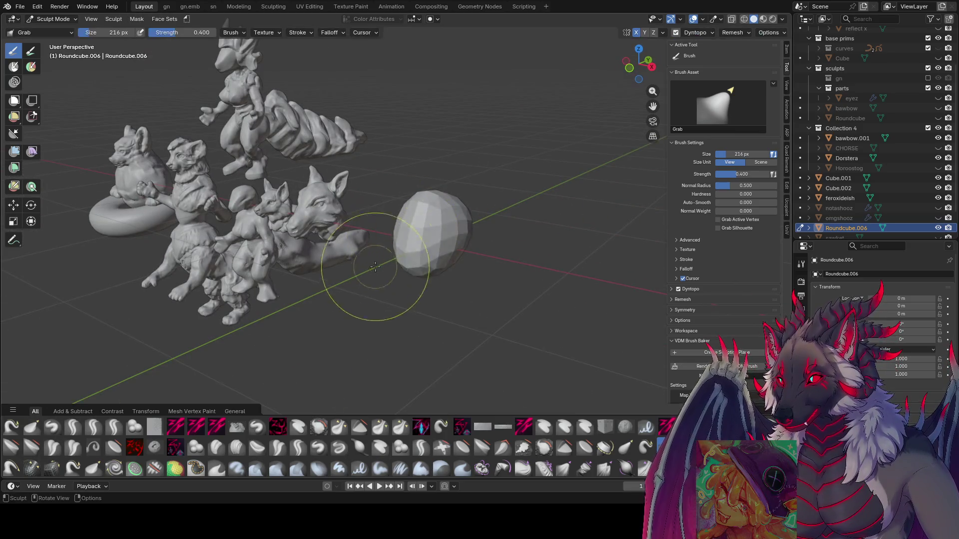
Shrink the brush, inspect the egg shape, and enter Edit Mode.
{"action": "mouse_move", "coordinate": [375, 267]}
{"action": "middle_mouse_down"}
{"action": "mouse_move", "coordinate": [439, 220]}
{"action": "mouse_move", "coordinate": [437, 169]}
{"action": "mouse_move", "coordinate": [402, 265]}
{"action": "mouse_move", "coordinate": [424, 240]}
{"action": "mouse_move", "coordinate": [493, 220]}
{"action": "mouse_move", "coordinate": [470, 250]}
{"action": "mouse_move", "coordinate": [465, 280]}
{"action": "mouse_move", "coordinate": [399, 269]}
{"action": "mouse_move", "coordinate": [350, 225]}
{"action": "mouse_move", "coordinate": [439, 235]}
{"action": "middle_mouse_up"}
{"action": "key", "text": "f"}
{"action": "key", "text": "f"}
{"action": "scroll", "coordinate": [463, 199], "scroll_direction": "up", "scroll_amount": 3}
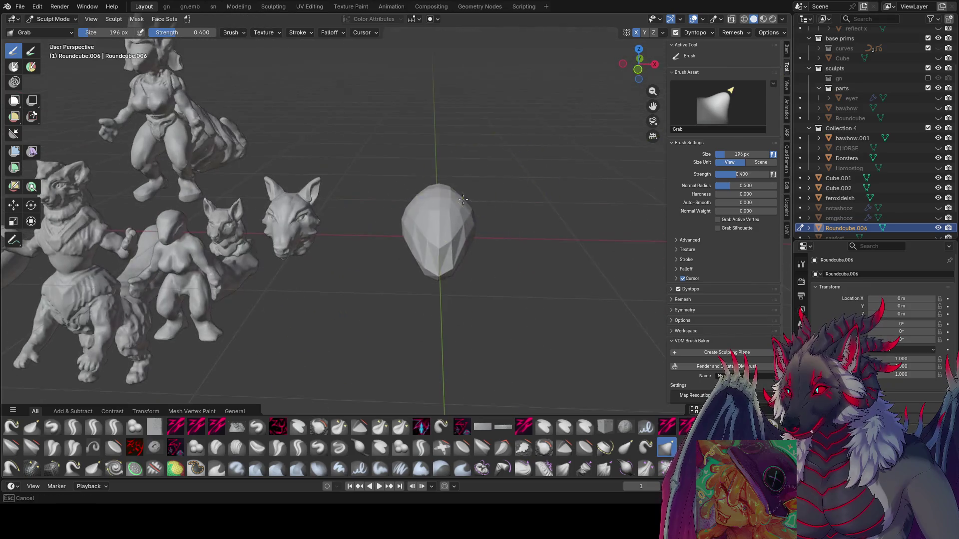
{"action": "middle_click_drag", "start_coordinate": [463, 199], "coordinate": [492, 228]}
{"action": "key", "text": "Tab"}
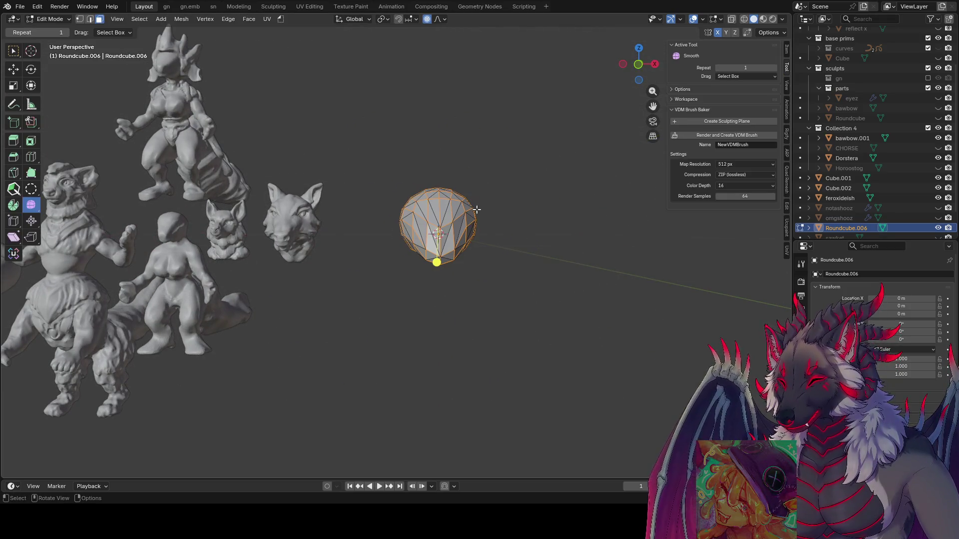
Back in Sculpt Mode, facet the blob with zy fillrock1, then zy panelize at 53 px and smaller.
{"action": "key", "text": "Tab"}
{"action": "key", "text": "w"}
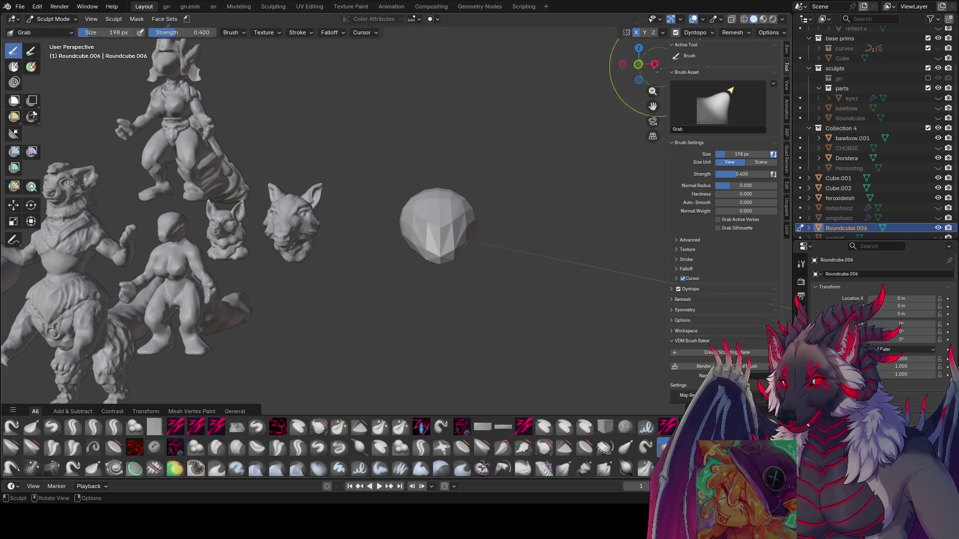
{"action": "left_click", "coordinate": [237, 427]}
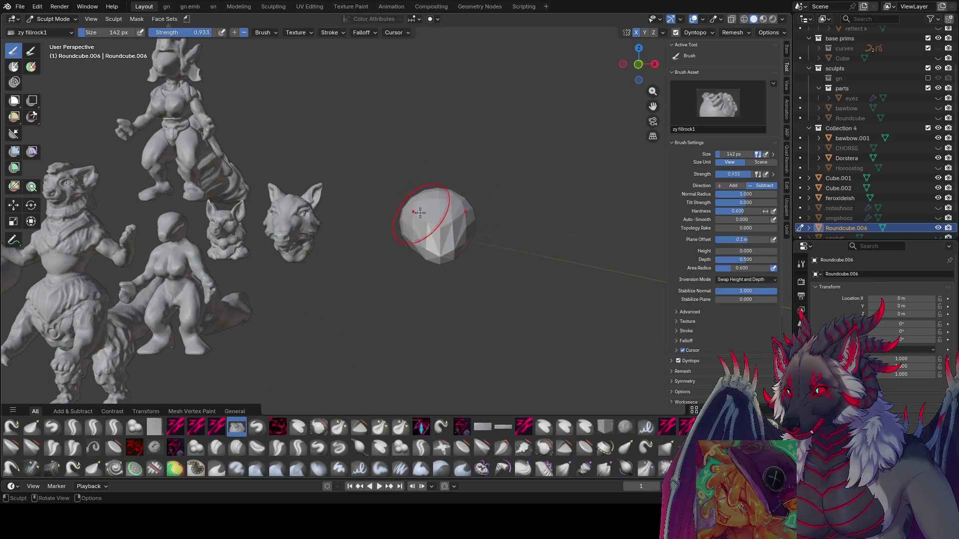
{"action": "left_click", "coordinate": [421, 427]}
{"action": "middle_click_drag", "start_coordinate": [452, 214], "coordinate": [479, 195]}
{"action": "mouse_move", "coordinate": [417, 213]}
{"action": "middle_mouse_down"}
{"action": "mouse_move", "coordinate": [455, 216]}
{"action": "mouse_move", "coordinate": [432, 239]}
{"action": "mouse_move", "coordinate": [461, 236]}
{"action": "middle_mouse_up"}
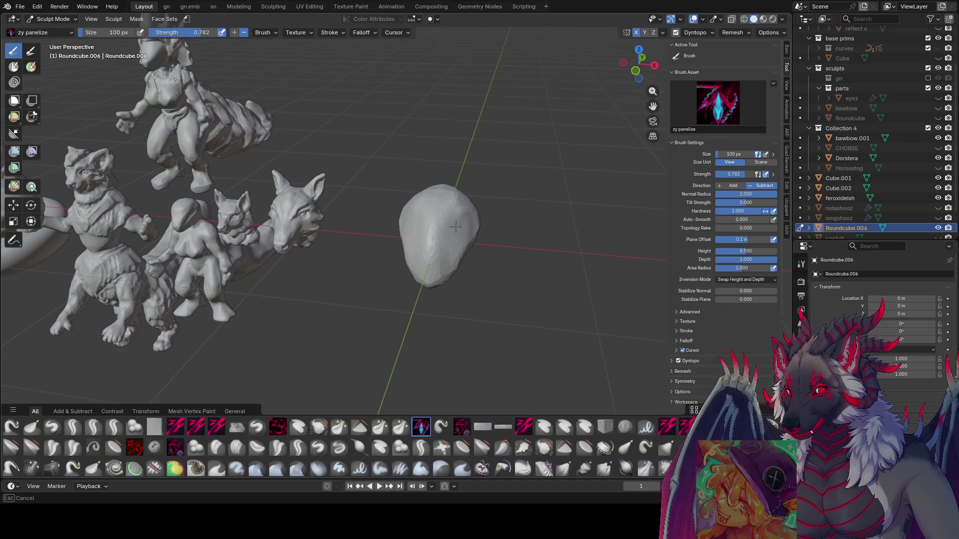
{"action": "key", "text": "f"}
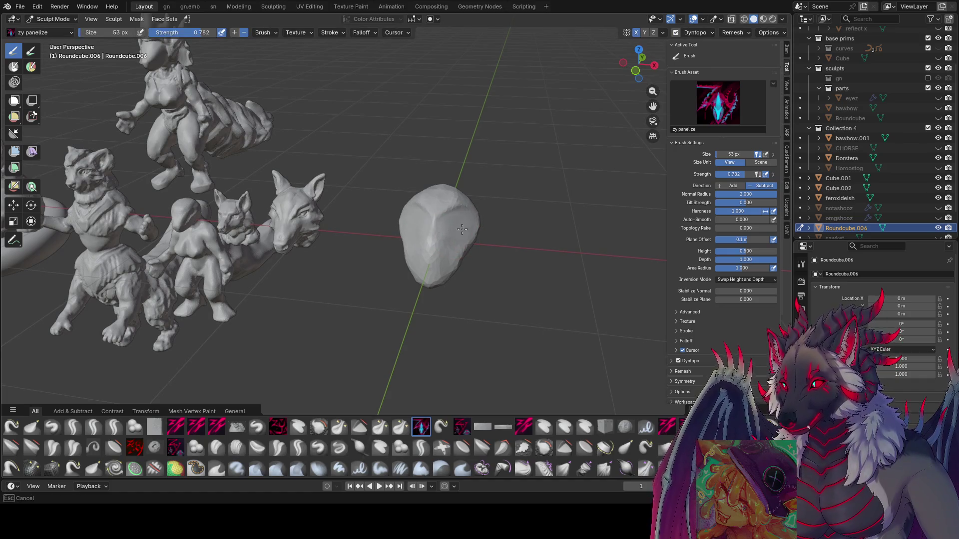
{"action": "mouse_move", "coordinate": [463, 222]}
{"action": "middle_mouse_down"}
{"action": "mouse_move", "coordinate": [425, 205]}
{"action": "mouse_move", "coordinate": [380, 215]}
{"action": "mouse_move", "coordinate": [453, 220]}
{"action": "mouse_move", "coordinate": [399, 258]}
{"action": "mouse_move", "coordinate": [374, 243]}
{"action": "mouse_move", "coordinate": [358, 248]}
{"action": "mouse_move", "coordinate": [378, 227]}
{"action": "mouse_move", "coordinate": [434, 219]}
{"action": "mouse_move", "coordinate": [392, 243]}
{"action": "middle_mouse_up"}
{"action": "key", "text": "bracketleft"}
{"action": "key", "text": "bracketleft"}
{"action": "key", "text": "bracketleft"}
{"action": "key", "text": "bracketleft"}
{"action": "key", "text": "bracketleft"}
{"action": "key", "text": "bracketleft"}
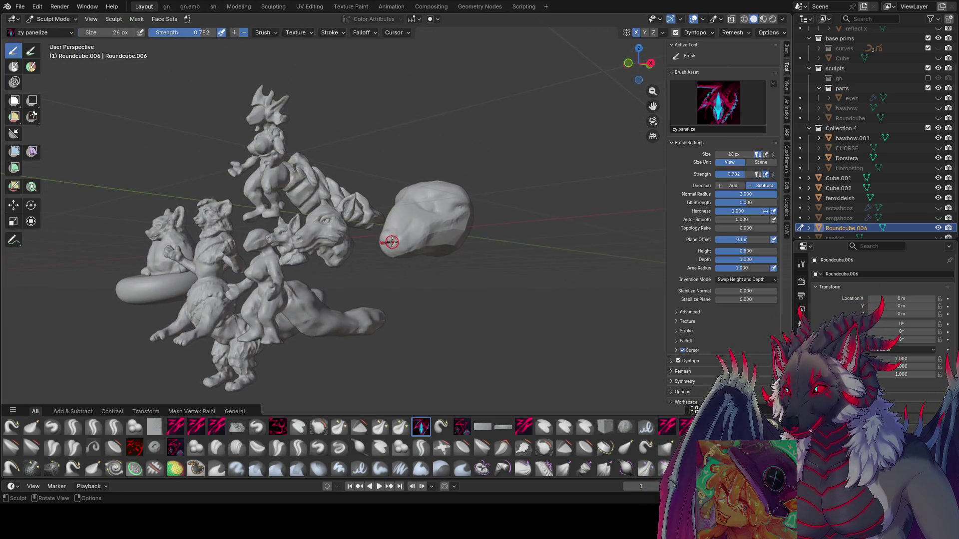
Carve the snout, brow ridge and pointed ear with zy panelize, varying brush size.
{"action": "key", "text": "bracketleft"}
{"action": "key", "text": "bracketleft"}
{"action": "key", "text": "bracketleft"}
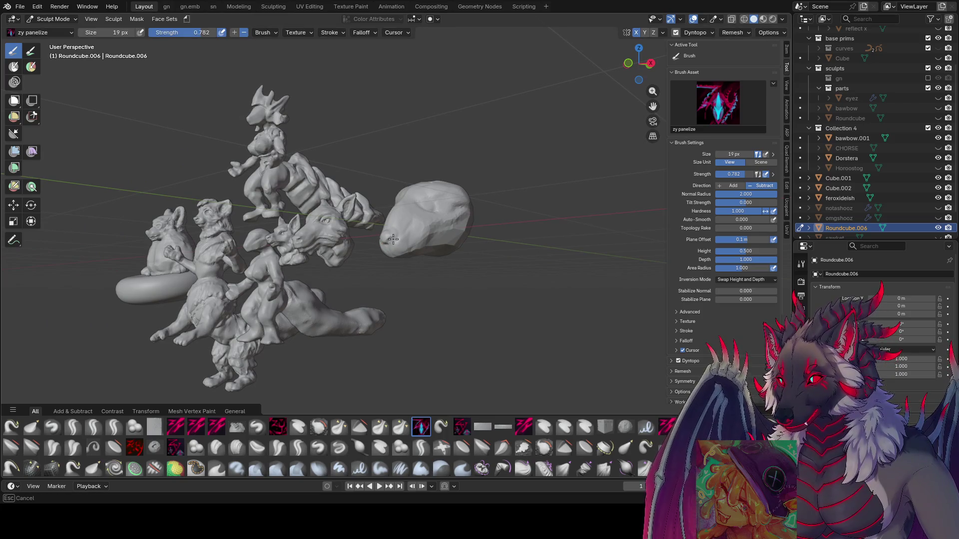
{"action": "mouse_move", "coordinate": [387, 237]}
{"action": "middle_mouse_down"}
{"action": "mouse_move", "coordinate": [375, 253]}
{"action": "mouse_move", "coordinate": [439, 218]}
{"action": "mouse_move", "coordinate": [441, 197]}
{"action": "mouse_move", "coordinate": [460, 196]}
{"action": "mouse_move", "coordinate": [430, 210]}
{"action": "mouse_move", "coordinate": [454, 202]}
{"action": "mouse_move", "coordinate": [453, 222]}
{"action": "mouse_move", "coordinate": [461, 208]}
{"action": "mouse_move", "coordinate": [516, 237]}
{"action": "mouse_move", "coordinate": [442, 207]}
{"action": "mouse_move", "coordinate": [399, 215]}
{"action": "middle_mouse_up"}
{"action": "key", "text": "bracketright"}
{"action": "key", "text": "bracketright"}
{"action": "key", "text": "bracketleft"}
{"action": "key", "text": "bracketleft"}
{"action": "key", "text": "bracketleft"}
{"action": "key", "text": "f"}
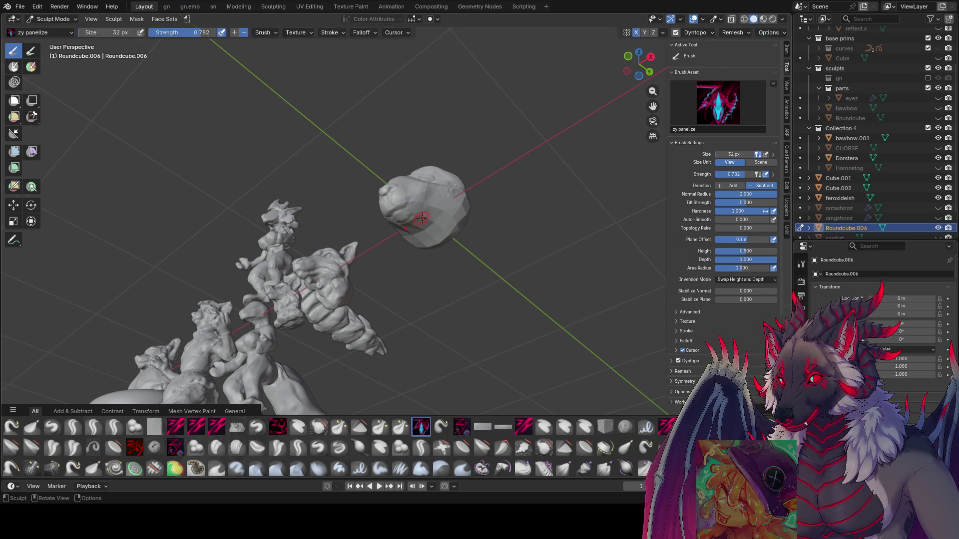
{"action": "mouse_move", "coordinate": [407, 217]}
{"action": "middle_mouse_down"}
{"action": "mouse_move", "coordinate": [436, 239]}
{"action": "mouse_move", "coordinate": [434, 217]}
{"action": "middle_mouse_up"}
{"action": "mouse_move", "coordinate": [394, 241]}
{"action": "middle_mouse_down"}
{"action": "mouse_move", "coordinate": [467, 228]}
{"action": "mouse_move", "coordinate": [455, 221]}
{"action": "mouse_move", "coordinate": [418, 244]}
{"action": "mouse_move", "coordinate": [411, 258]}
{"action": "mouse_move", "coordinate": [431, 226]}
{"action": "mouse_move", "coordinate": [513, 245]}
{"action": "mouse_move", "coordinate": [463, 215]}
{"action": "mouse_move", "coordinate": [423, 207]}
{"action": "mouse_move", "coordinate": [453, 220]}
{"action": "mouse_move", "coordinate": [453, 241]}
{"action": "middle_mouse_up"}
{"action": "key", "text": "bracketleft"}
{"action": "key", "text": "bracketleft"}
{"action": "key", "text": "bracketleft"}
{"action": "key", "text": "bracketleft"}
{"action": "key", "text": "bracketleft"}
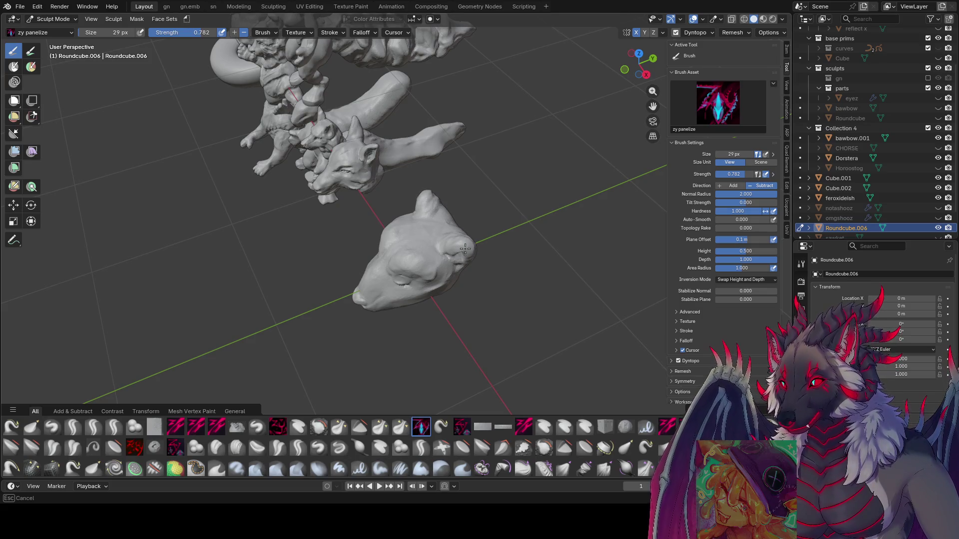
Sculpt two rounded ears, the muzzle and eye sockets at brush sizes 47, 59 and 44 px.
{"action": "mouse_move", "coordinate": [472, 252]}
{"action": "middle_mouse_down"}
{"action": "mouse_move", "coordinate": [488, 207]}
{"action": "mouse_move", "coordinate": [439, 207]}
{"action": "mouse_move", "coordinate": [418, 225]}
{"action": "mouse_move", "coordinate": [406, 200]}
{"action": "mouse_move", "coordinate": [360, 197]}
{"action": "middle_mouse_up"}
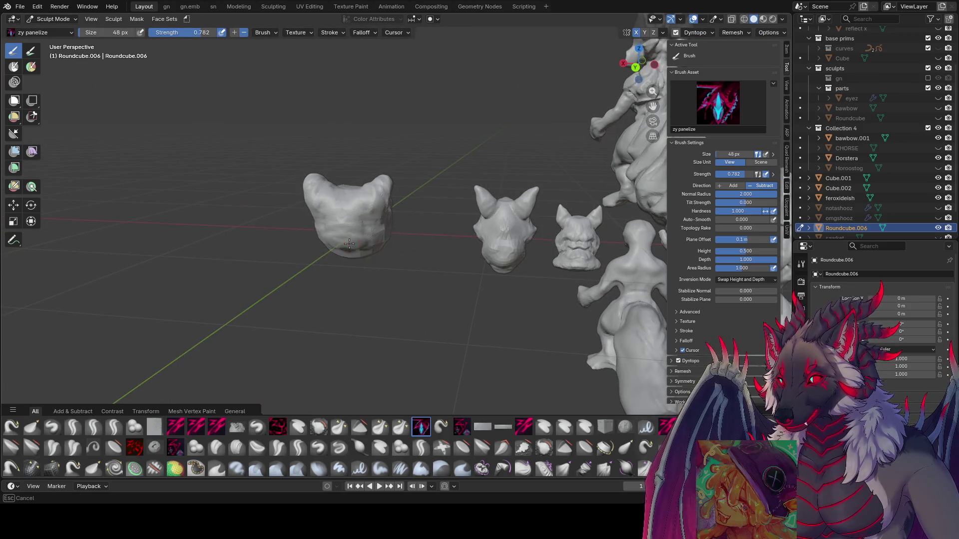
{"action": "mouse_move", "coordinate": [350, 243]}
{"action": "middle_mouse_down"}
{"action": "mouse_move", "coordinate": [520, 233]}
{"action": "mouse_move", "coordinate": [419, 243]}
{"action": "mouse_move", "coordinate": [558, 250]}
{"action": "middle_mouse_up"}
{"action": "middle_click_drag", "start_coordinate": [456, 215], "coordinate": [460, 217]}
{"action": "left_click_drag", "start_coordinate": [441, 225], "coordinate": [451, 242]}
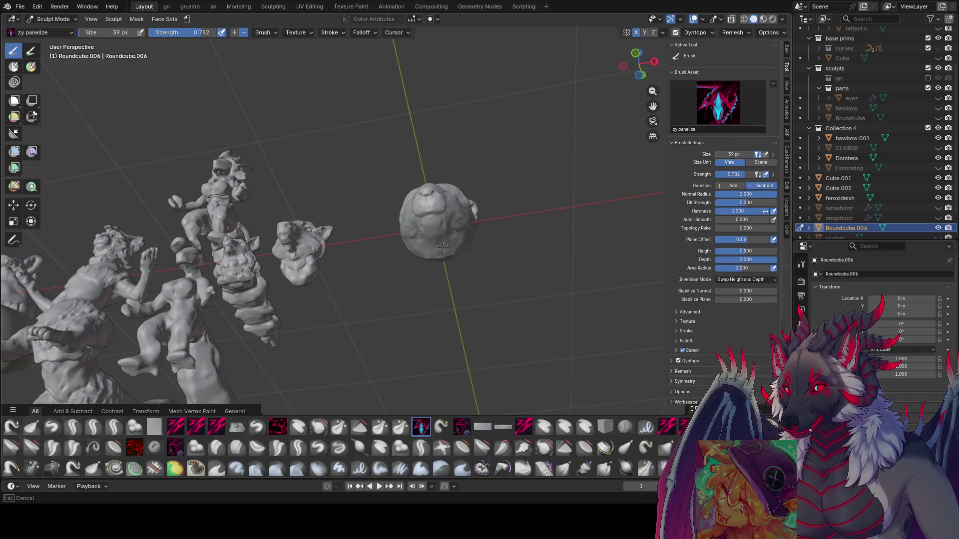
{"action": "mouse_move", "coordinate": [443, 246]}
{"action": "middle_mouse_down"}
{"action": "mouse_move", "coordinate": [449, 227]}
{"action": "mouse_move", "coordinate": [434, 239]}
{"action": "mouse_move", "coordinate": [462, 209]}
{"action": "mouse_move", "coordinate": [545, 162]}
{"action": "mouse_move", "coordinate": [421, 190]}
{"action": "mouse_move", "coordinate": [492, 225]}
{"action": "mouse_move", "coordinate": [470, 206]}
{"action": "mouse_move", "coordinate": [428, 211]}
{"action": "mouse_move", "coordinate": [469, 201]}
{"action": "mouse_move", "coordinate": [489, 169]}
{"action": "mouse_move", "coordinate": [439, 185]}
{"action": "mouse_move", "coordinate": [434, 264]}
{"action": "middle_mouse_up"}
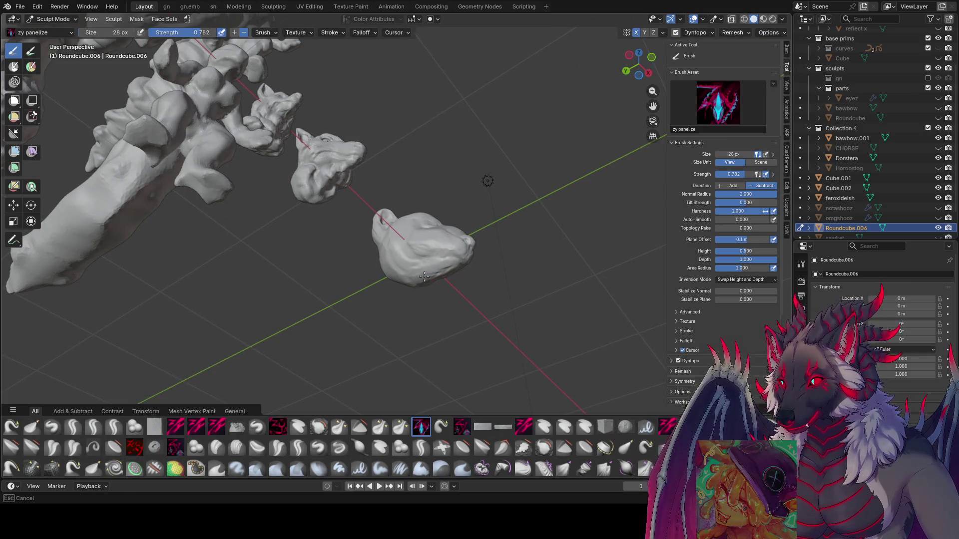
{"action": "key", "text": "f"}
{"action": "left_click", "coordinate": [389, 267]}
{"action": "mouse_move", "coordinate": [399, 267]}
{"action": "middle_mouse_down"}
{"action": "mouse_move", "coordinate": [438, 238]}
{"action": "mouse_move", "coordinate": [390, 231]}
{"action": "mouse_move", "coordinate": [367, 249]}
{"action": "mouse_move", "coordinate": [355, 232]}
{"action": "mouse_move", "coordinate": [353, 262]}
{"action": "mouse_move", "coordinate": [345, 239]}
{"action": "mouse_move", "coordinate": [334, 244]}
{"action": "mouse_move", "coordinate": [358, 221]}
{"action": "mouse_move", "coordinate": [379, 232]}
{"action": "mouse_move", "coordinate": [442, 228]}
{"action": "mouse_move", "coordinate": [439, 214]}
{"action": "mouse_move", "coordinate": [406, 208]}
{"action": "mouse_move", "coordinate": [481, 240]}
{"action": "mouse_move", "coordinate": [466, 214]}
{"action": "mouse_move", "coordinate": [442, 231]}
{"action": "mouse_move", "coordinate": [453, 247]}
{"action": "mouse_move", "coordinate": [506, 203]}
{"action": "mouse_move", "coordinate": [454, 208]}
{"action": "mouse_move", "coordinate": [448, 219]}
{"action": "mouse_move", "coordinate": [494, 210]}
{"action": "mouse_move", "coordinate": [450, 217]}
{"action": "mouse_move", "coordinate": [479, 214]}
{"action": "mouse_move", "coordinate": [449, 225]}
{"action": "mouse_move", "coordinate": [404, 201]}
{"action": "middle_mouse_up"}
{"action": "key", "text": "bracketright"}
{"action": "key", "text": "bracketleft"}
{"action": "key", "text": "bracketleft"}
{"action": "key", "text": "bracketleft"}
{"action": "key", "text": "bracketleft"}
{"action": "key", "text": "bracketleft"}
{"action": "key", "text": "bracketleft"}
{"action": "key", "text": "bracketleft"}
{"action": "key", "text": "bracketleft"}
{"action": "key", "text": "bracketleft"}
{"action": "key", "text": "bracketleft"}
{"action": "key", "text": "bracketleft"}
{"action": "middle_click_drag", "start_coordinate": [403, 235], "coordinate": [436, 216]}
Sculpt face detail from side and front views and save inspire me.blend.
{"action": "left_click_drag", "start_coordinate": [436, 216], "coordinate": [436, 221]}
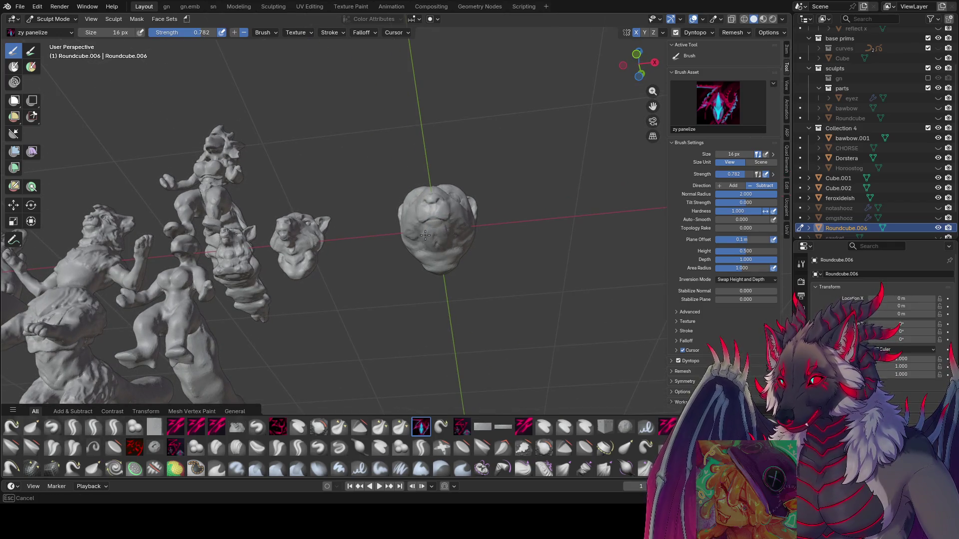
{"action": "mouse_move", "coordinate": [424, 241]}
{"action": "middle_mouse_down"}
{"action": "mouse_move", "coordinate": [388, 253]}
{"action": "mouse_move", "coordinate": [445, 253]}
{"action": "mouse_move", "coordinate": [385, 251]}
{"action": "mouse_move", "coordinate": [429, 224]}
{"action": "mouse_move", "coordinate": [462, 238]}
{"action": "mouse_move", "coordinate": [448, 243]}
{"action": "middle_mouse_up"}
{"action": "mouse_move", "coordinate": [447, 243]}
{"action": "left_mouse_down"}
{"action": "mouse_move", "coordinate": [443, 212]}
{"action": "mouse_move", "coordinate": [434, 245]}
{"action": "left_mouse_up"}
{"action": "mouse_move", "coordinate": [435, 244]}
{"action": "middle_mouse_down"}
{"action": "mouse_move", "coordinate": [397, 242]}
{"action": "mouse_move", "coordinate": [478, 234]}
{"action": "mouse_move", "coordinate": [472, 214]}
{"action": "mouse_move", "coordinate": [503, 203]}
{"action": "mouse_move", "coordinate": [516, 187]}
{"action": "mouse_move", "coordinate": [495, 183]}
{"action": "mouse_move", "coordinate": [517, 179]}
{"action": "mouse_move", "coordinate": [467, 179]}
{"action": "mouse_move", "coordinate": [528, 186]}
{"action": "mouse_move", "coordinate": [475, 185]}
{"action": "middle_mouse_up"}
{"action": "key", "text": "ctrl+s"}
Refine the eyelids and eyeballs with the brush at 14, 26, then 32 px.
{"action": "key", "text": "f"}
{"action": "left_click", "coordinate": [501, 186]}
{"action": "key", "text": "f"}
{"action": "left_click", "coordinate": [470, 176]}
{"action": "key", "text": "bracketright"}
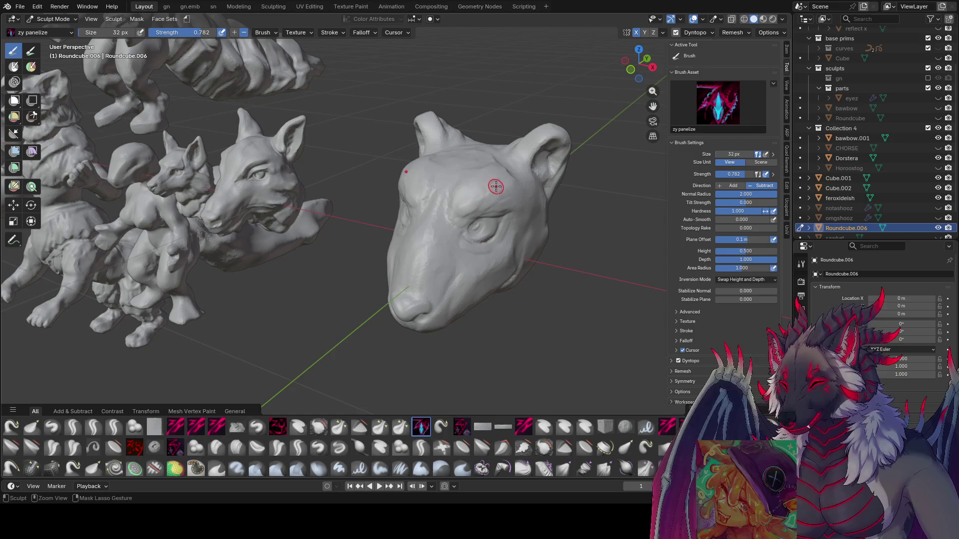
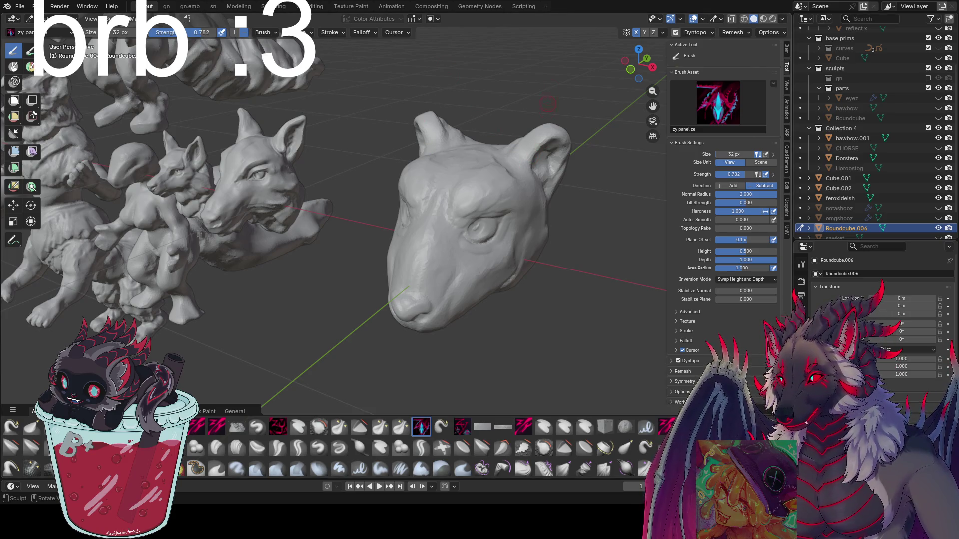
Save inspire me.blend with the head viewed from the front.
{"action": "mouse_move", "coordinate": [543, 111]}
{"action": "middle_mouse_down"}
{"action": "mouse_move", "coordinate": [535, 150]}
{"action": "mouse_move", "coordinate": [561, 129]}
{"action": "mouse_move", "coordinate": [561, 160]}
{"action": "mouse_move", "coordinate": [520, 156]}
{"action": "mouse_move", "coordinate": [535, 161]}
{"action": "mouse_move", "coordinate": [537, 127]}
{"action": "mouse_move", "coordinate": [527, 122]}
{"action": "mouse_move", "coordinate": [520, 135]}
{"action": "mouse_move", "coordinate": [549, 136]}
{"action": "mouse_move", "coordinate": [516, 143]}
{"action": "mouse_move", "coordinate": [518, 170]}
{"action": "middle_mouse_up"}
{"action": "key", "text": "bracketright"}
{"action": "key", "text": "bracketright"}
{"action": "key", "text": "ctrl+s"}
{"action": "key", "text": "bracketleft"}
{"action": "key", "text": "bracketleft"}
{"action": "key", "text": "bracketleft"}
Set the brush to 38 px and sculpt a stroke across the head.
{"action": "key", "text": "f"}
{"action": "left_click", "coordinate": [560, 138]}
{"action": "left_click_drag", "start_coordinate": [518, 170], "coordinate": [494, 203]}
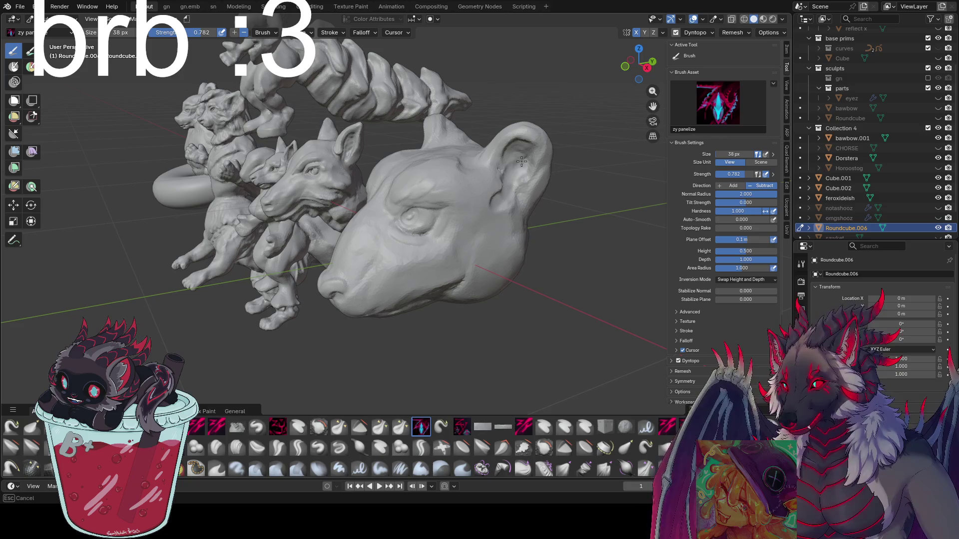
{"action": "mouse_move", "coordinate": [527, 155]}
{"action": "middle_mouse_down"}
{"action": "mouse_move", "coordinate": [546, 150]}
{"action": "mouse_move", "coordinate": [553, 161]}
{"action": "mouse_move", "coordinate": [513, 199]}
{"action": "mouse_move", "coordinate": [533, 203]}
{"action": "mouse_move", "coordinate": [516, 218]}
{"action": "mouse_move", "coordinate": [551, 229]}
{"action": "mouse_move", "coordinate": [450, 210]}
{"action": "mouse_move", "coordinate": [470, 226]}
{"action": "mouse_move", "coordinate": [477, 212]}
{"action": "mouse_move", "coordinate": [501, 208]}
{"action": "middle_mouse_up"}
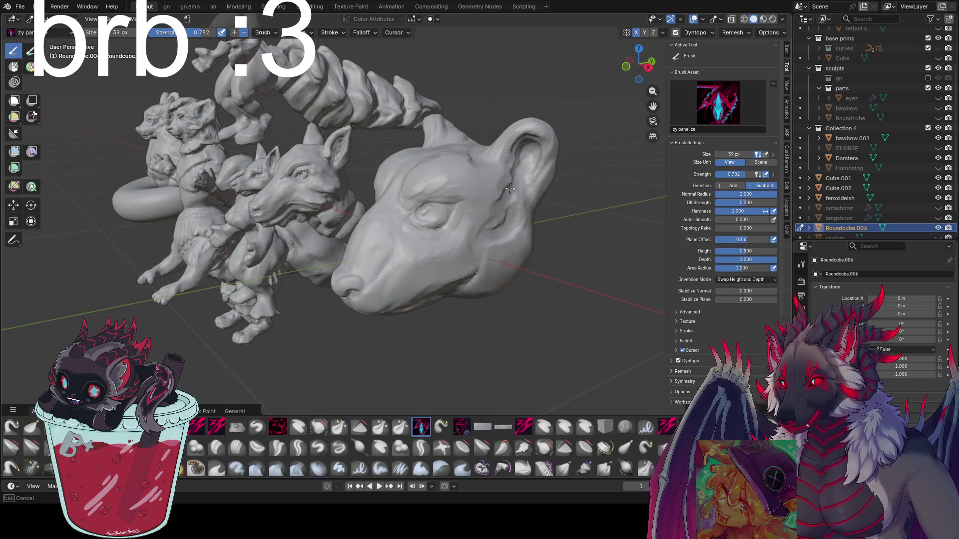
{"action": "mouse_move", "coordinate": [510, 173]}
{"action": "middle_mouse_down"}
{"action": "mouse_move", "coordinate": [517, 192]}
{"action": "mouse_move", "coordinate": [502, 185]}
{"action": "mouse_move", "coordinate": [493, 219]}
{"action": "mouse_move", "coordinate": [478, 185]}
{"action": "mouse_move", "coordinate": [507, 185]}
{"action": "middle_mouse_up"}
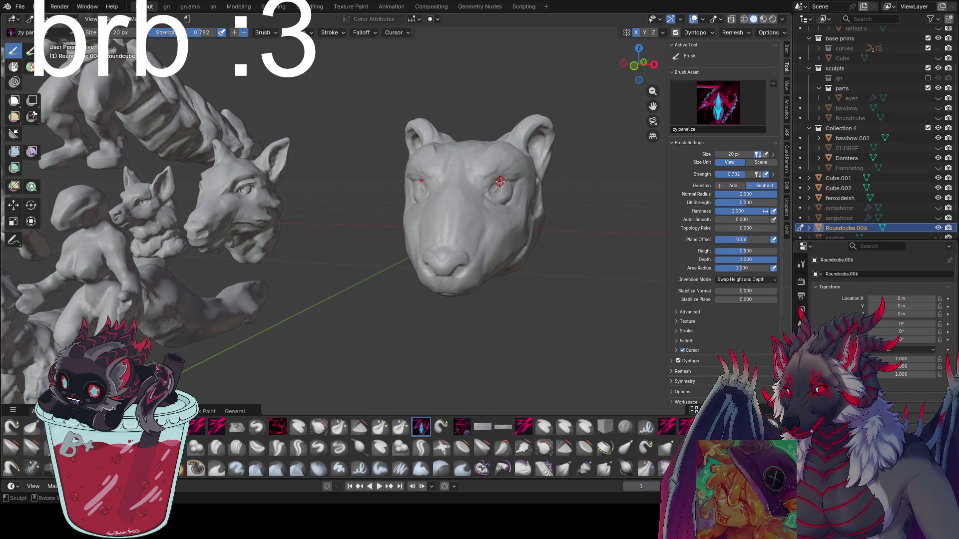
{"action": "mouse_move", "coordinate": [500, 181]}
{"action": "middle_mouse_down"}
{"action": "mouse_move", "coordinate": [514, 193]}
{"action": "mouse_move", "coordinate": [499, 201]}
{"action": "mouse_move", "coordinate": [429, 199]}
{"action": "mouse_move", "coordinate": [495, 183]}
{"action": "middle_mouse_up"}
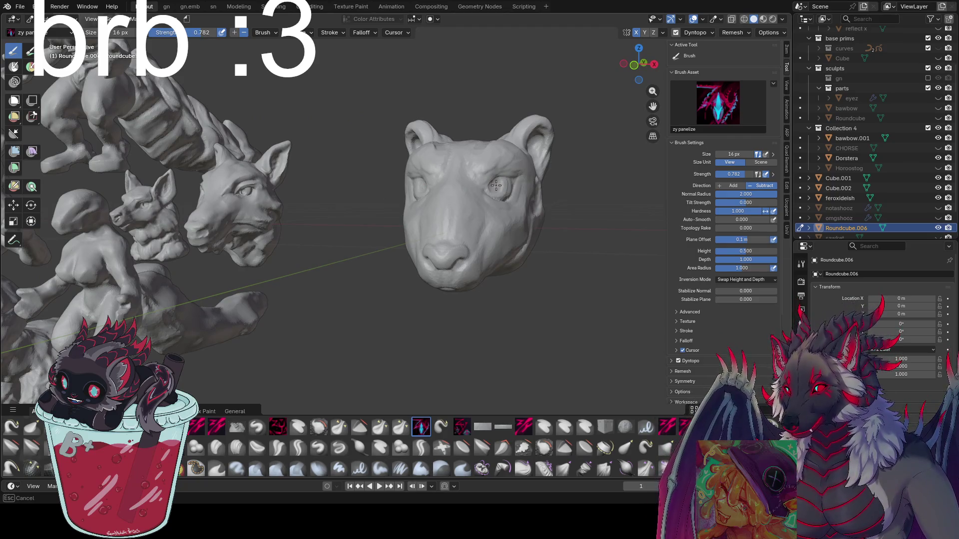
{"action": "middle_click_drag", "start_coordinate": [496, 188], "coordinate": [505, 193]}
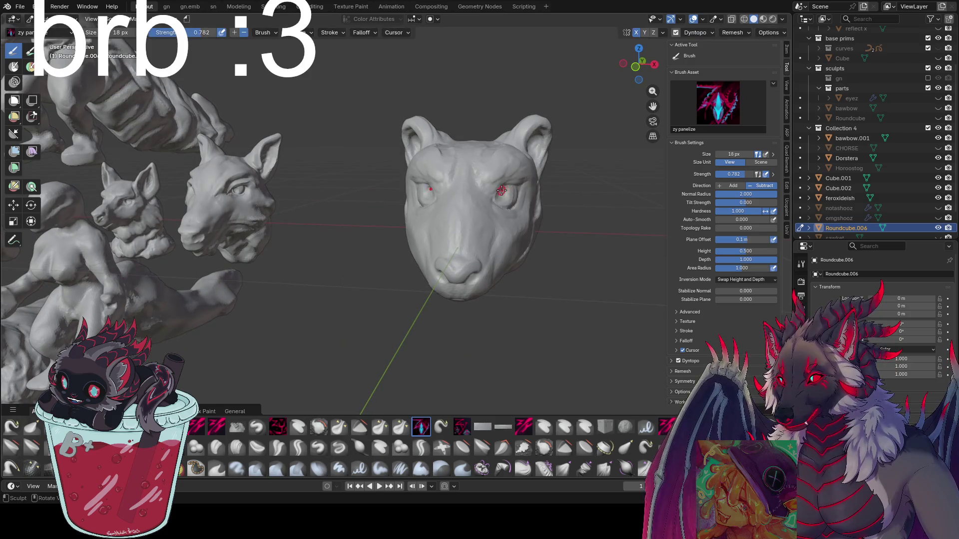
Carve detail into the eye socket from front and three-quarter angles.
{"action": "left_click_drag", "start_coordinate": [502, 192], "coordinate": [505, 188]}
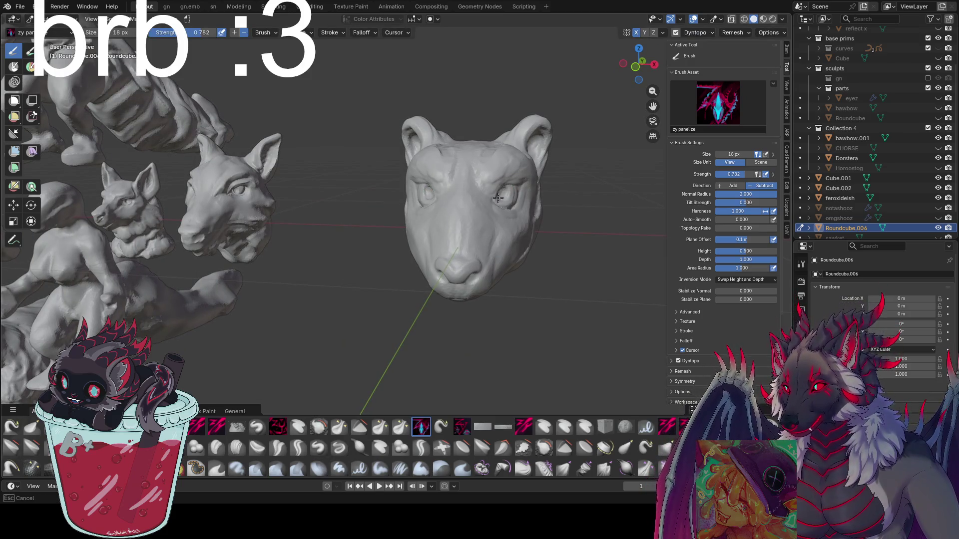
{"action": "mouse_move", "coordinate": [498, 199]}
{"action": "middle_mouse_down"}
{"action": "mouse_move", "coordinate": [445, 188]}
{"action": "mouse_move", "coordinate": [424, 203]}
{"action": "middle_mouse_up"}
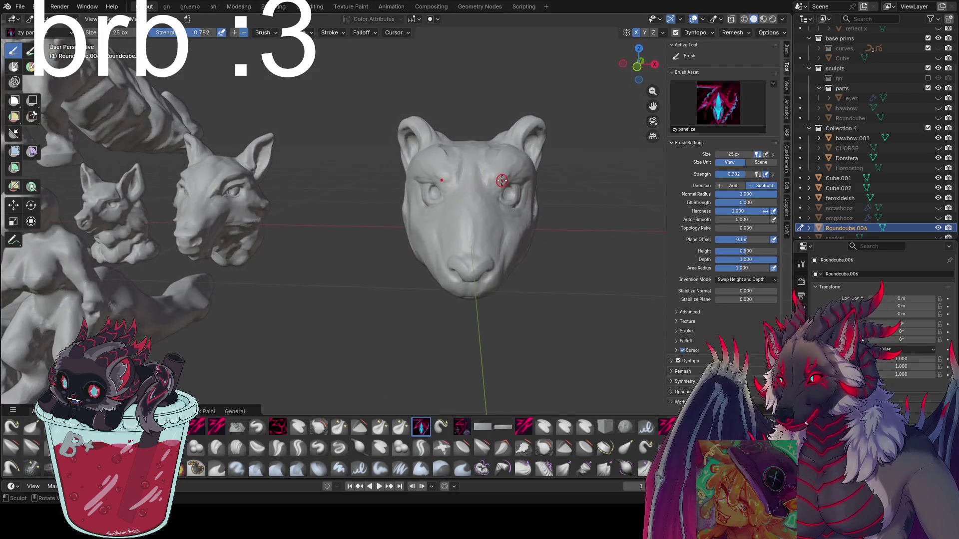
{"action": "middle_click_drag", "start_coordinate": [502, 181], "coordinate": [452, 181]}
{"action": "left_click_drag", "start_coordinate": [452, 180], "coordinate": [469, 178]}
{"action": "middle_click_drag", "start_coordinate": [469, 178], "coordinate": [516, 184]}
{"action": "left_click_drag", "start_coordinate": [504, 181], "coordinate": [501, 180]}
{"action": "middle_click_drag", "start_coordinate": [501, 180], "coordinate": [480, 179]}
{"action": "left_click_drag", "start_coordinate": [498, 178], "coordinate": [464, 190]}
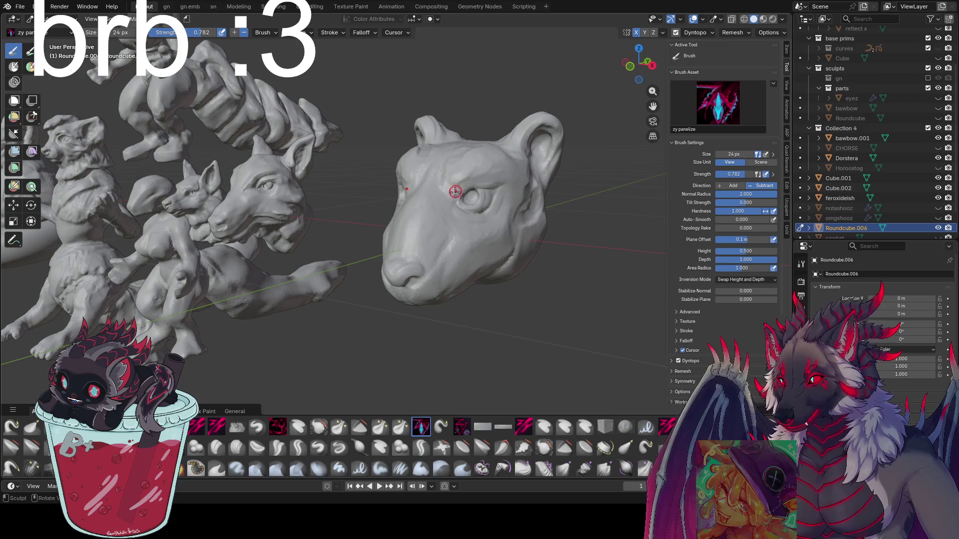
{"action": "mouse_move", "coordinate": [464, 190]}
{"action": "middle_mouse_down"}
{"action": "mouse_move", "coordinate": [495, 198]}
{"action": "mouse_move", "coordinate": [523, 181]}
{"action": "mouse_move", "coordinate": [498, 187]}
{"action": "middle_mouse_up"}
{"action": "left_click_drag", "start_coordinate": [498, 188], "coordinate": [498, 188]}
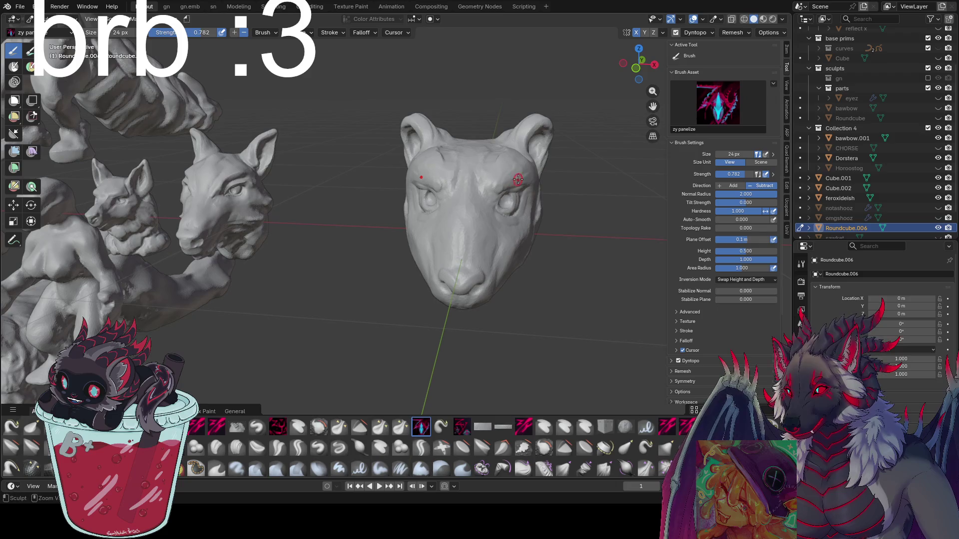
{"action": "mouse_move", "coordinate": [510, 188]}
{"action": "middle_mouse_down"}
{"action": "mouse_move", "coordinate": [331, 215]}
{"action": "mouse_move", "coordinate": [501, 237]}
{"action": "mouse_move", "coordinate": [464, 229]}
{"action": "mouse_move", "coordinate": [412, 271]}
{"action": "mouse_move", "coordinate": [455, 251]}
{"action": "mouse_move", "coordinate": [432, 180]}
{"action": "mouse_move", "coordinate": [480, 218]}
{"action": "mouse_move", "coordinate": [496, 198]}
{"action": "mouse_move", "coordinate": [496, 261]}
{"action": "mouse_move", "coordinate": [482, 255]}
{"action": "mouse_move", "coordinate": [508, 284]}
{"action": "mouse_move", "coordinate": [385, 189]}
{"action": "mouse_move", "coordinate": [423, 218]}
{"action": "mouse_move", "coordinate": [484, 215]}
{"action": "mouse_move", "coordinate": [462, 218]}
{"action": "middle_mouse_up"}
{"action": "key", "text": "f"}
{"action": "key", "text": "f"}
Sculpt along the head's cheek with a 37 px brush, then enlarge the brush.
{"action": "left_click", "coordinate": [471, 214]}
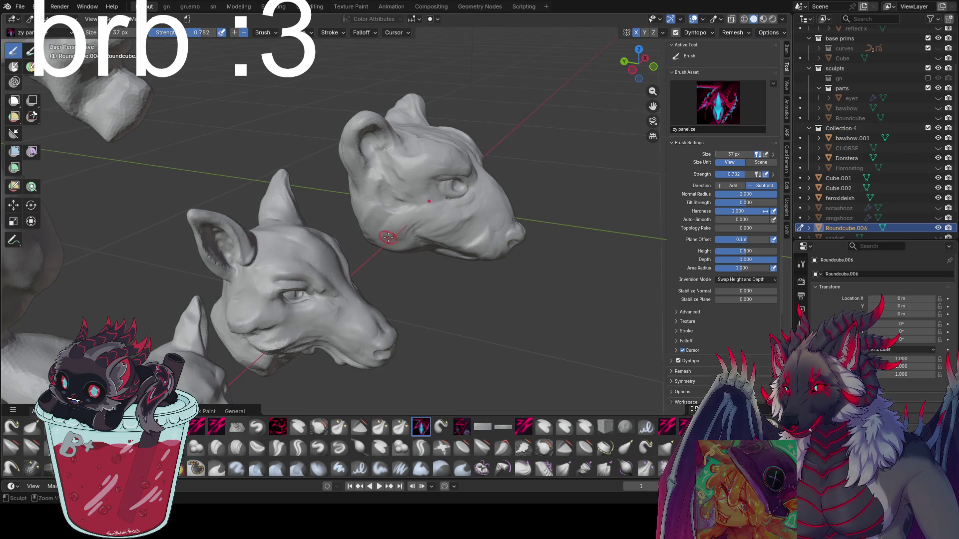
{"action": "left_click_drag", "start_coordinate": [388, 237], "coordinate": [379, 206]}
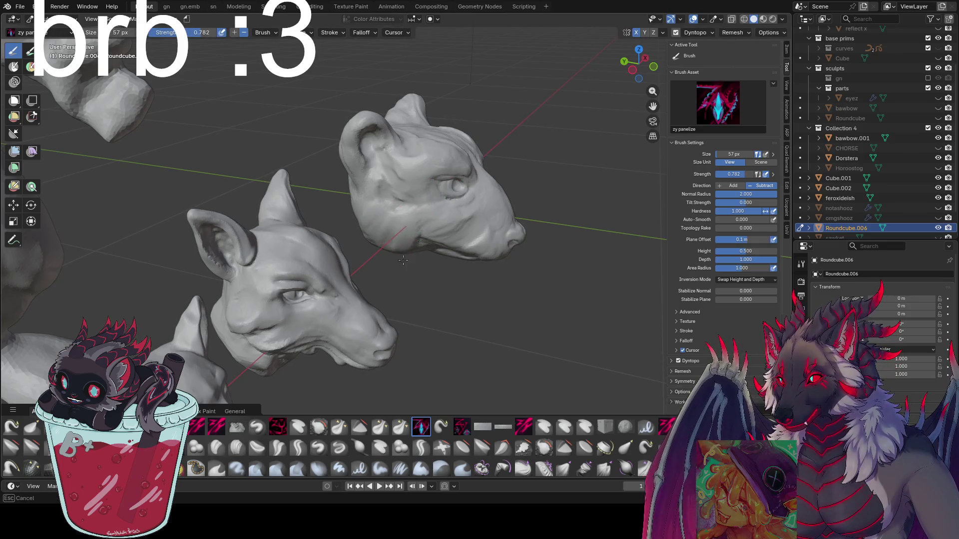
{"action": "mouse_move", "coordinate": [403, 260]}
{"action": "middle_mouse_down"}
{"action": "mouse_move", "coordinate": [397, 211]}
{"action": "mouse_move", "coordinate": [452, 230]}
{"action": "mouse_move", "coordinate": [529, 220]}
{"action": "mouse_move", "coordinate": [511, 245]}
{"action": "mouse_move", "coordinate": [532, 253]}
{"action": "mouse_move", "coordinate": [524, 220]}
{"action": "mouse_move", "coordinate": [488, 214]}
{"action": "middle_mouse_up"}
{"action": "key", "text": "f"}
{"action": "left_click", "coordinate": [520, 198]}
Resize the brush to 53 px, then 59 px, turning the head front-on.
{"action": "middle_click_drag", "start_coordinate": [505, 182], "coordinate": [509, 188]}
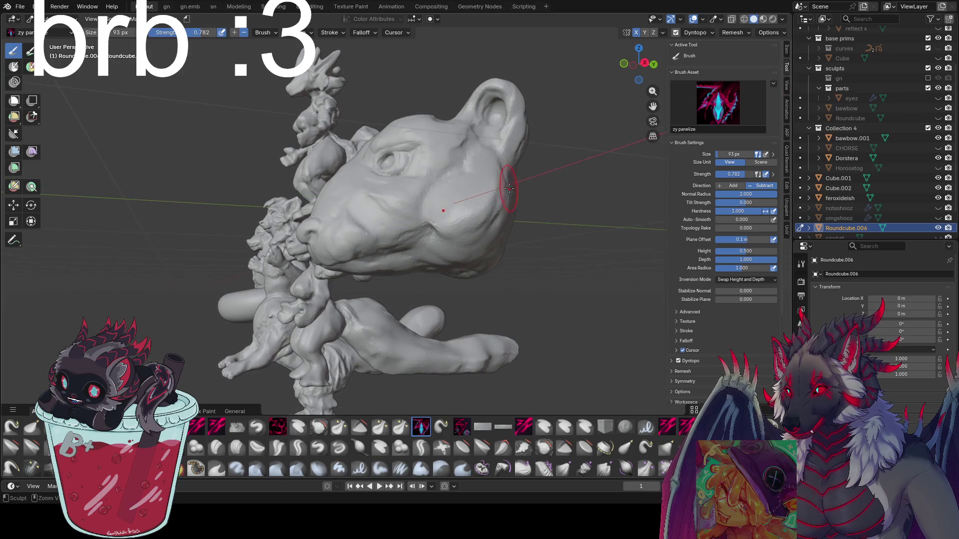
{"action": "mouse_move", "coordinate": [473, 234]}
{"action": "middle_mouse_down"}
{"action": "mouse_move", "coordinate": [531, 215]}
{"action": "mouse_move", "coordinate": [499, 188]}
{"action": "mouse_move", "coordinate": [450, 221]}
{"action": "mouse_move", "coordinate": [447, 197]}
{"action": "mouse_move", "coordinate": [429, 241]}
{"action": "mouse_move", "coordinate": [434, 250]}
{"action": "mouse_move", "coordinate": [517, 260]}
{"action": "mouse_move", "coordinate": [456, 261]}
{"action": "mouse_move", "coordinate": [511, 263]}
{"action": "mouse_move", "coordinate": [453, 242]}
{"action": "middle_mouse_up"}
{"action": "key", "text": "f"}
{"action": "left_click", "coordinate": [464, 198]}
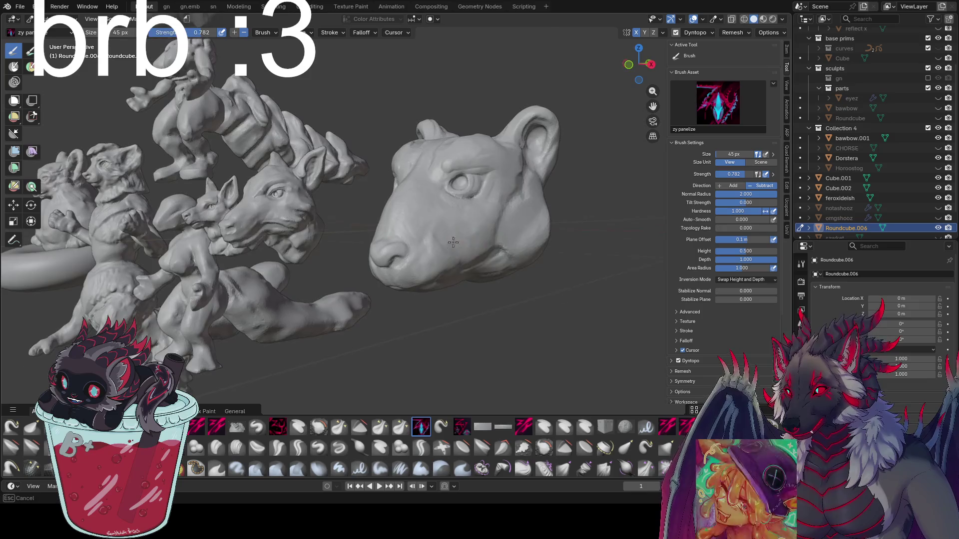
{"action": "mouse_move", "coordinate": [509, 218]}
{"action": "middle_mouse_down"}
{"action": "mouse_move", "coordinate": [529, 217]}
{"action": "mouse_move", "coordinate": [527, 209]}
{"action": "mouse_move", "coordinate": [420, 220]}
{"action": "mouse_move", "coordinate": [436, 222]}
{"action": "middle_mouse_up"}
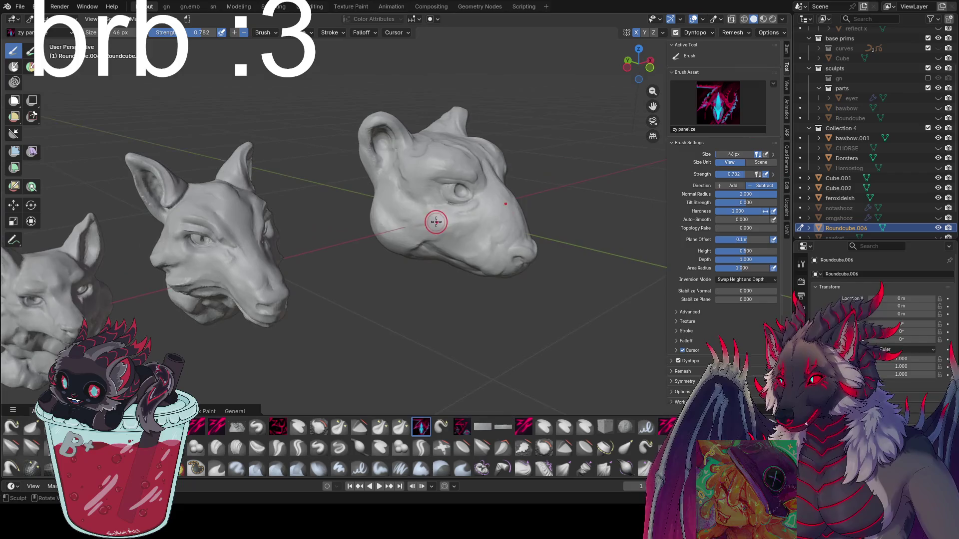
{"action": "key", "text": "f"}
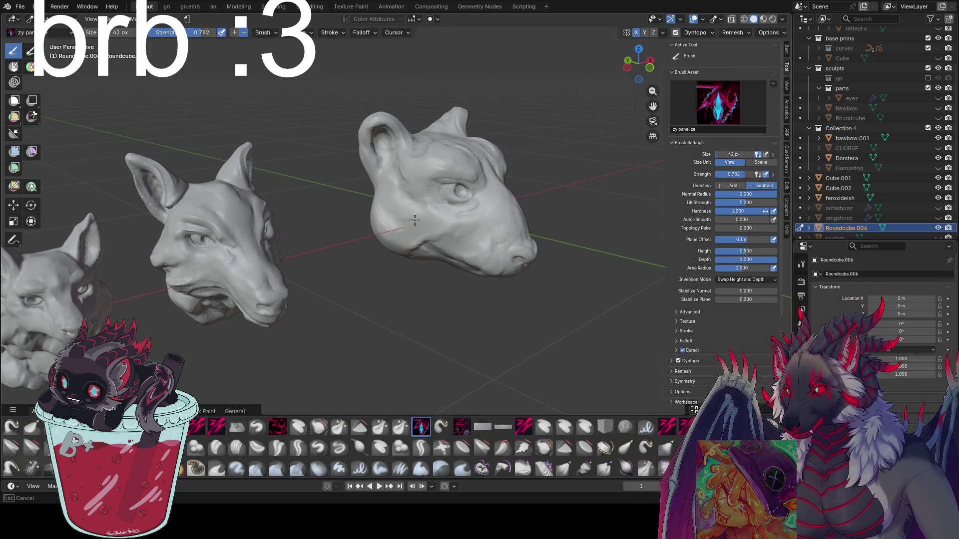
{"action": "left_click", "coordinate": [403, 209]}
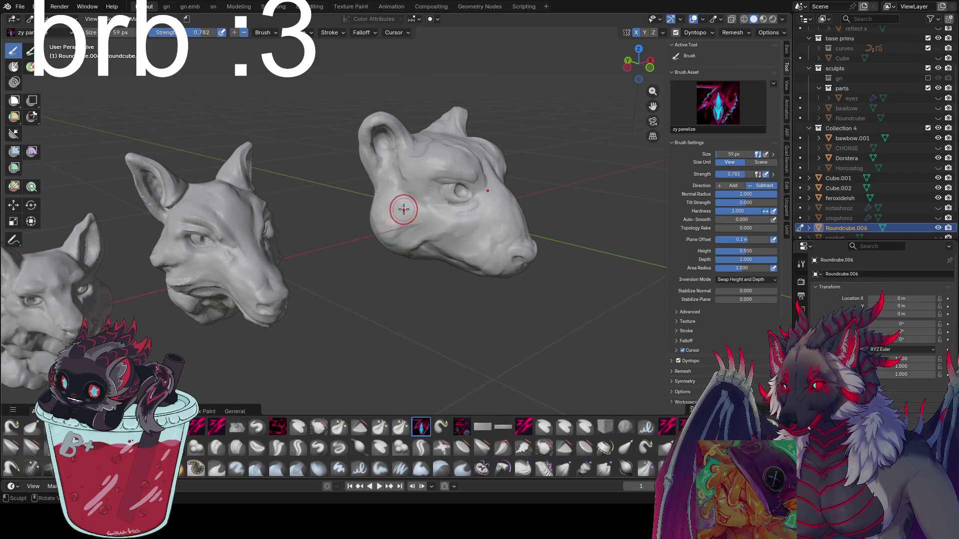
{"action": "mouse_move", "coordinate": [403, 210]}
{"action": "middle_mouse_down"}
{"action": "mouse_move", "coordinate": [400, 228]}
{"action": "mouse_move", "coordinate": [524, 225]}
{"action": "mouse_move", "coordinate": [546, 237]}
{"action": "mouse_move", "coordinate": [542, 230]}
{"action": "middle_mouse_up"}
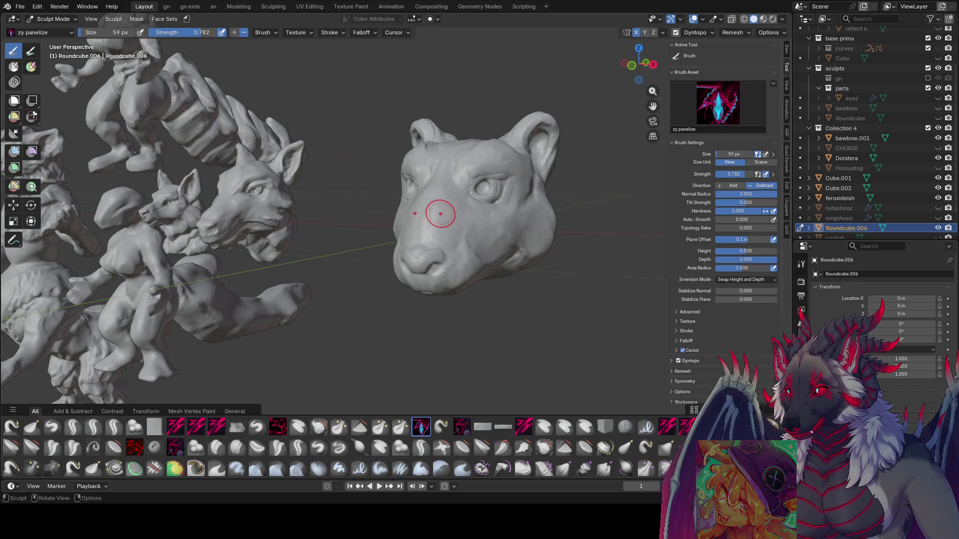
Pan and orbit around the head, nudging the brush smaller for finer detail.
{"action": "middle_click_drag", "start_coordinate": [572, 238], "coordinate": [590, 244]}
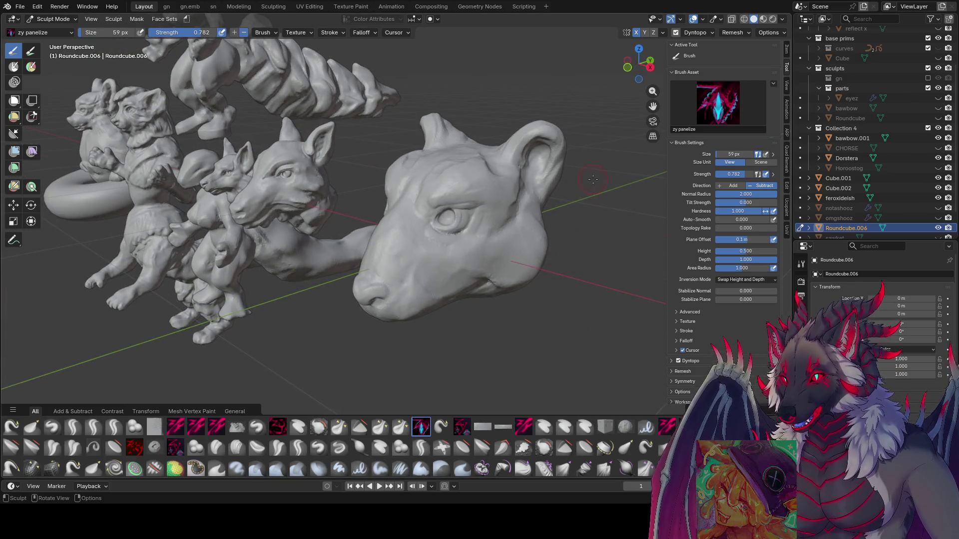
{"action": "middle_click_drag", "start_coordinate": [592, 179], "coordinate": [496, 143], "text": "shift"}
{"action": "mouse_move", "coordinate": [436, 262]}
{"action": "middle_mouse_down"}
{"action": "mouse_move", "coordinate": [493, 241]}
{"action": "mouse_move", "coordinate": [489, 230]}
{"action": "mouse_move", "coordinate": [398, 199]}
{"action": "mouse_move", "coordinate": [426, 195]}
{"action": "mouse_move", "coordinate": [385, 193]}
{"action": "mouse_move", "coordinate": [430, 179]}
{"action": "mouse_move", "coordinate": [441, 186]}
{"action": "mouse_move", "coordinate": [370, 160]}
{"action": "mouse_move", "coordinate": [445, 171]}
{"action": "mouse_move", "coordinate": [450, 185]}
{"action": "mouse_move", "coordinate": [366, 199]}
{"action": "mouse_move", "coordinate": [333, 179]}
{"action": "mouse_move", "coordinate": [404, 152]}
{"action": "mouse_move", "coordinate": [384, 174]}
{"action": "mouse_move", "coordinate": [390, 152]}
{"action": "mouse_move", "coordinate": [421, 190]}
{"action": "mouse_move", "coordinate": [343, 182]}
{"action": "mouse_move", "coordinate": [307, 192]}
{"action": "mouse_move", "coordinate": [389, 156]}
{"action": "middle_mouse_up"}
{"action": "key", "text": "bracketleft"}
{"action": "key", "text": "bracketleft"}
{"action": "key", "text": "bracketleft"}
{"action": "key", "text": "bracketright"}
{"action": "key", "text": "f"}
{"action": "key", "text": "bracketleft"}
{"action": "key", "text": "bracketleft"}
{"action": "key", "text": "bracketleft"}
{"action": "key", "text": "bracketleft"}
Refine the eyes with brush sizes of 17, 13 and 19 px, checking from above and front.
{"action": "key", "text": "f"}
{"action": "left_click", "coordinate": [424, 165]}
{"action": "key", "text": "f"}
{"action": "left_click", "coordinate": [307, 192]}
{"action": "key", "text": "f"}
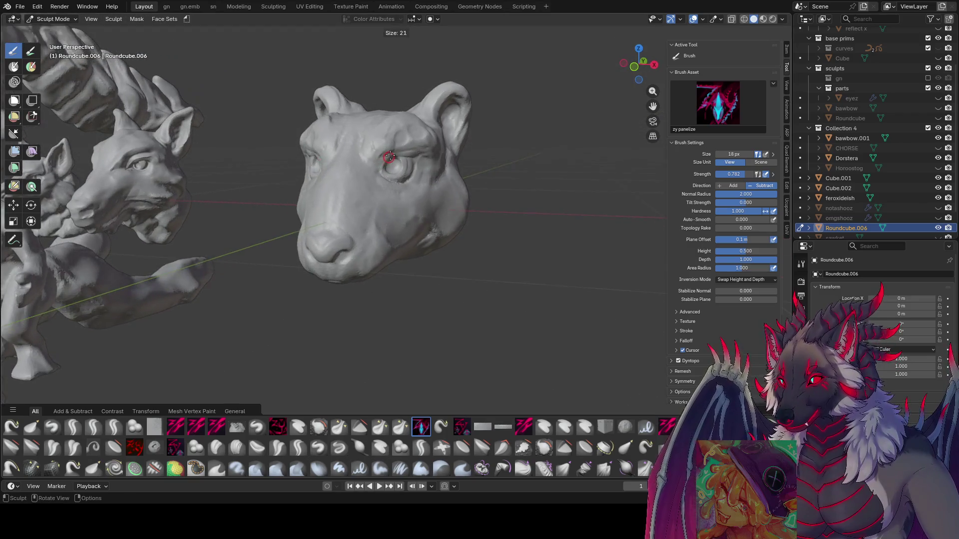
{"action": "left_click", "coordinate": [379, 166]}
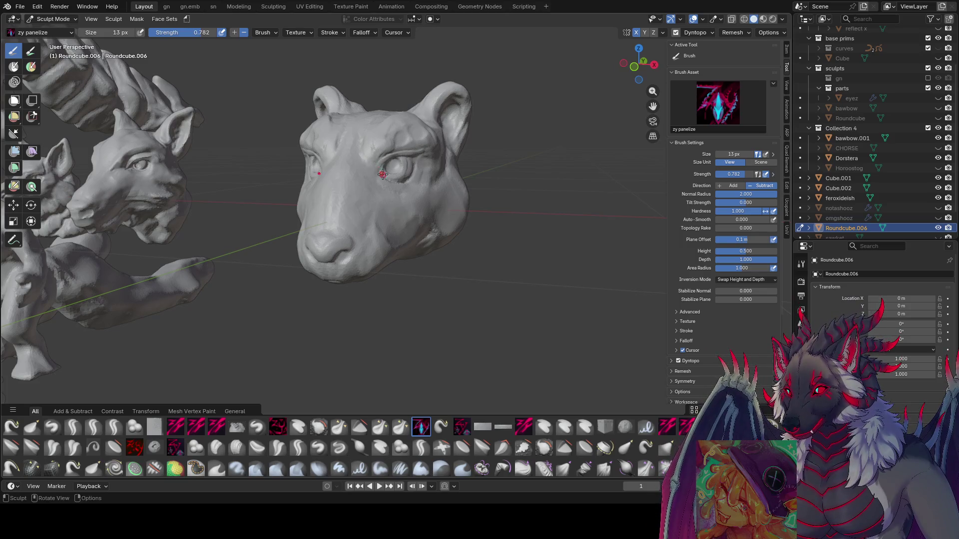
{"action": "middle_click_drag", "start_coordinate": [382, 174], "coordinate": [381, 261]}
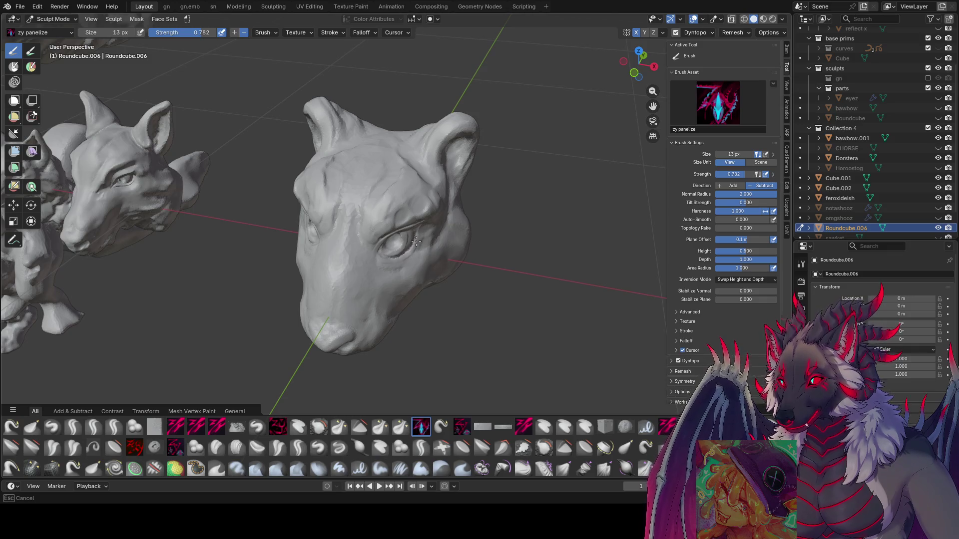
{"action": "mouse_move", "coordinate": [420, 231]}
{"action": "middle_mouse_down"}
{"action": "mouse_move", "coordinate": [432, 174]}
{"action": "mouse_move", "coordinate": [399, 138]}
{"action": "middle_mouse_up"}
{"action": "key", "text": "f"}
{"action": "left_click", "coordinate": [423, 144]}
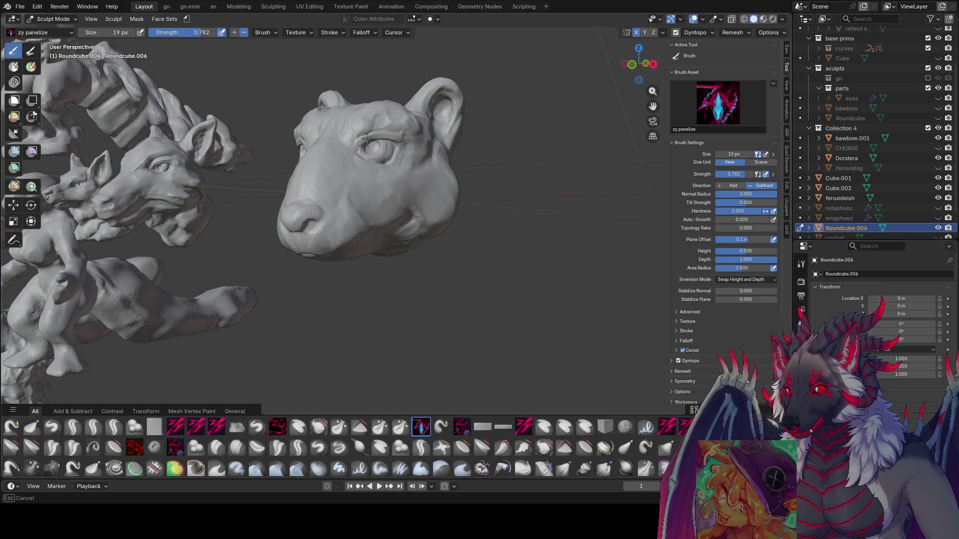
Work at 15 px, enlarge the brush to 40 px and save inspire me.blend.
{"action": "mouse_move", "coordinate": [372, 138]}
{"action": "middle_mouse_down"}
{"action": "mouse_move", "coordinate": [494, 224]}
{"action": "mouse_move", "coordinate": [420, 227]}
{"action": "middle_mouse_up"}
{"action": "key", "text": "f"}
{"action": "left_click", "coordinate": [493, 225]}
{"action": "middle_click_drag", "start_coordinate": [336, 240], "coordinate": [429, 199]}
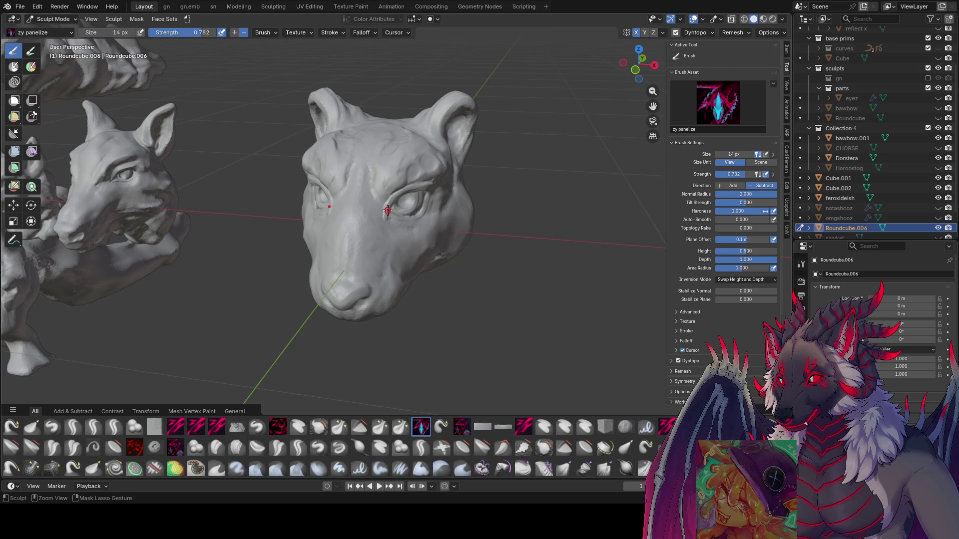
{"action": "middle_click_drag", "start_coordinate": [427, 186], "coordinate": [447, 184]}
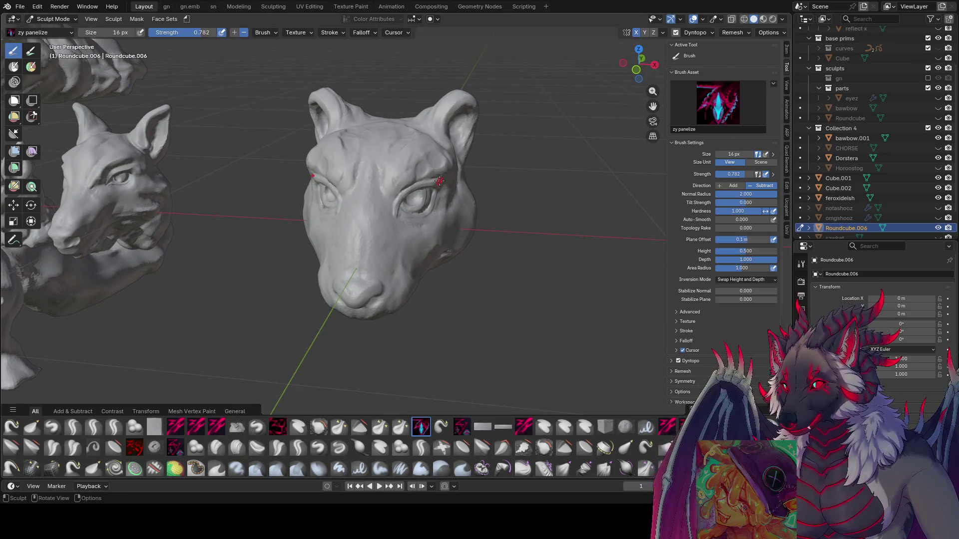
{"action": "left_click", "coordinate": [393, 206]}
{"action": "mouse_move", "coordinate": [393, 207]}
{"action": "middle_mouse_down"}
{"action": "mouse_move", "coordinate": [349, 203]}
{"action": "mouse_move", "coordinate": [379, 169]}
{"action": "mouse_move", "coordinate": [427, 202]}
{"action": "mouse_move", "coordinate": [490, 213]}
{"action": "middle_mouse_up"}
{"action": "key", "text": "ctrl+s"}
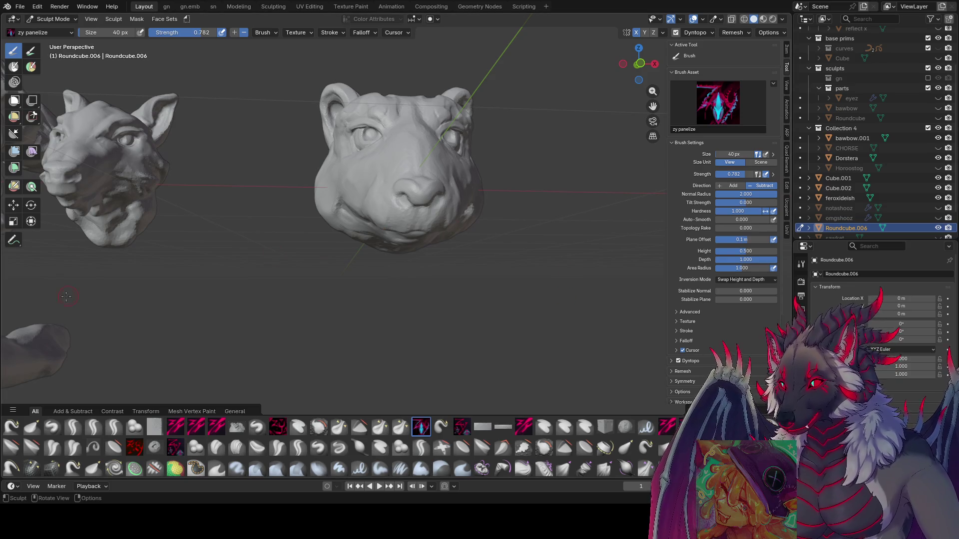
Return to Object Mode and scale the cat head to 0.5.
{"action": "left_click", "coordinate": [800, 228]}
{"action": "scroll", "coordinate": [505, 253], "scroll_direction": "down", "scroll_amount": 4}
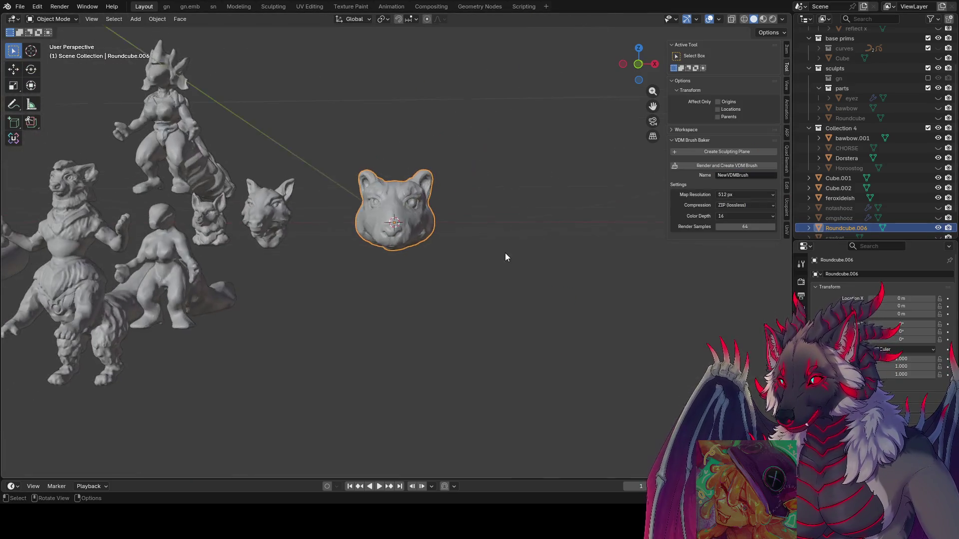
{"action": "key", "text": "ctrl+s"}
{"action": "type", "text": "s.5"}
{"action": "key", "text": "Return"}
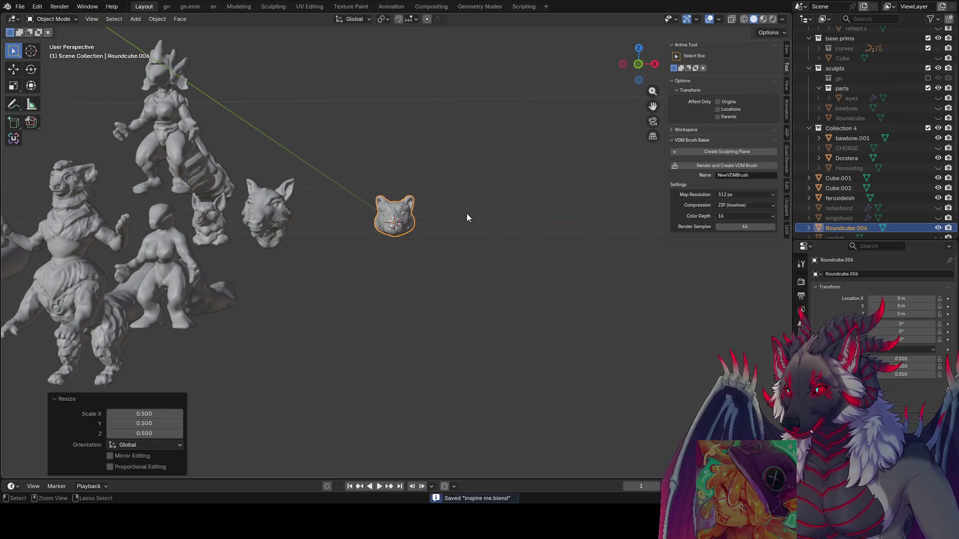
Move the cat head up and left, then add a new Roundcube.007 blob.
{"action": "key", "text": "Tab"}
{"action": "key", "text": "g"}
{"action": "key", "text": "Escape"}
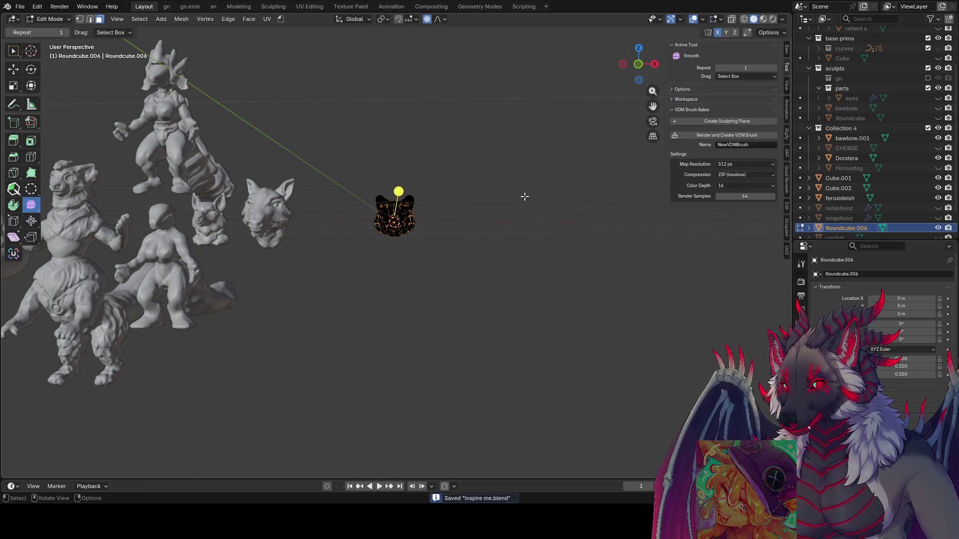
{"action": "key", "text": "Tab"}
{"action": "key", "text": "g"}
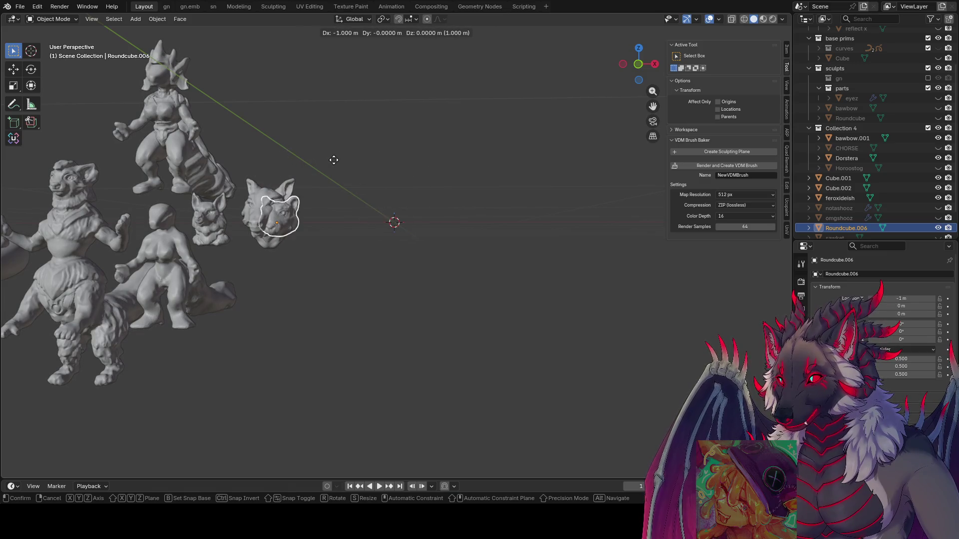
{"action": "left_click", "coordinate": [333, 160], "text": "ctrl"}
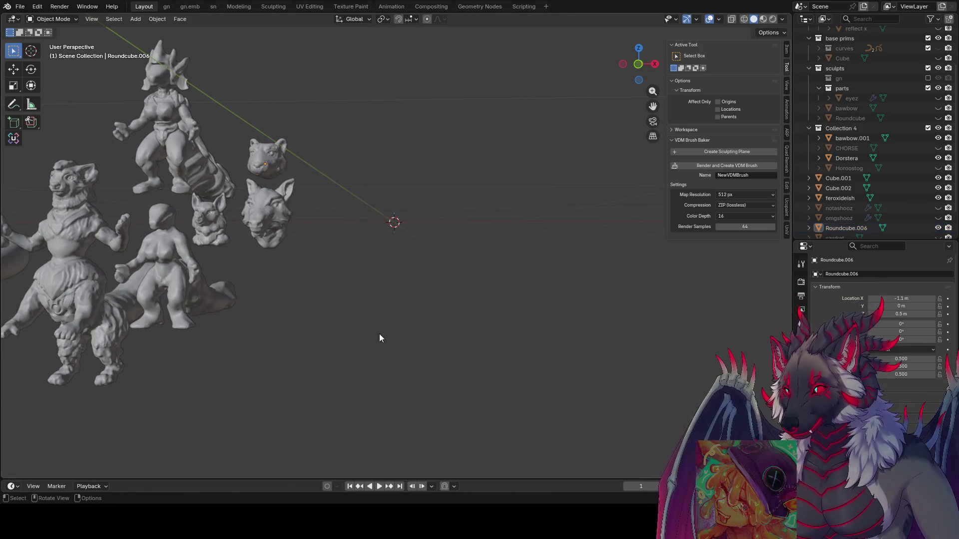
{"action": "right_click", "coordinate": [397, 297]}
{"action": "key", "text": "Return"}
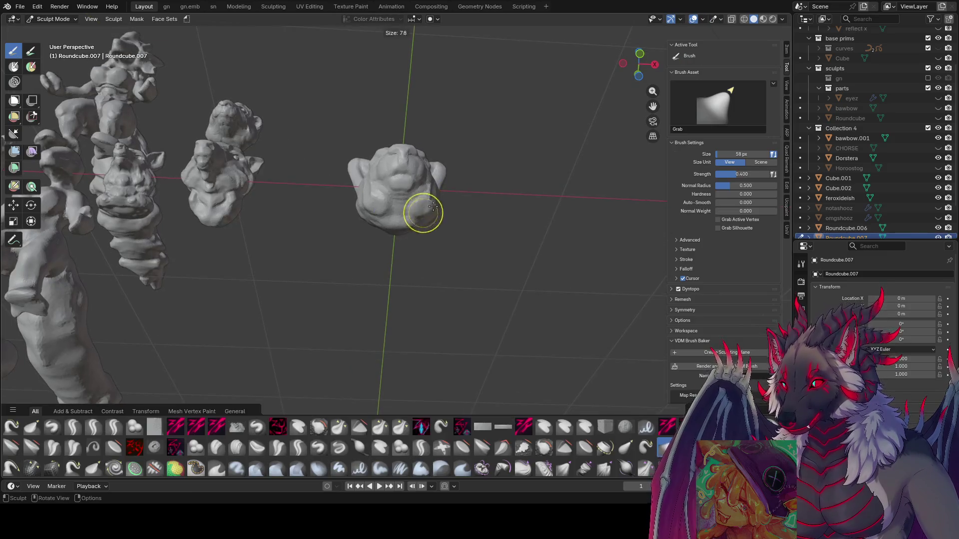
With the zy cleave brush, carve along the blob's lower body.
{"action": "mouse_move", "coordinate": [401, 223]}
{"action": "middle_mouse_down"}
{"action": "mouse_move", "coordinate": [343, 268]}
{"action": "mouse_move", "coordinate": [368, 293]}
{"action": "middle_mouse_up"}
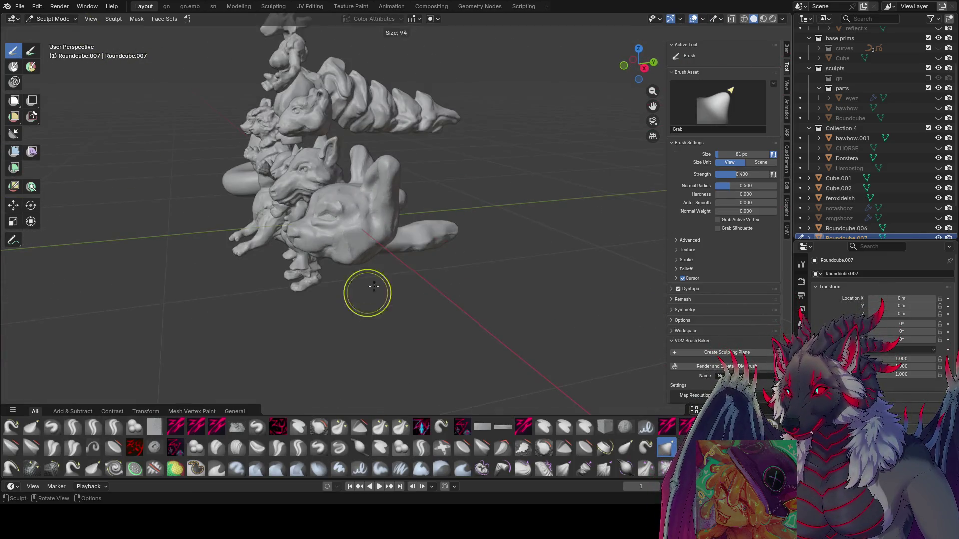
{"action": "key", "text": "f"}
{"action": "key", "text": "Escape"}
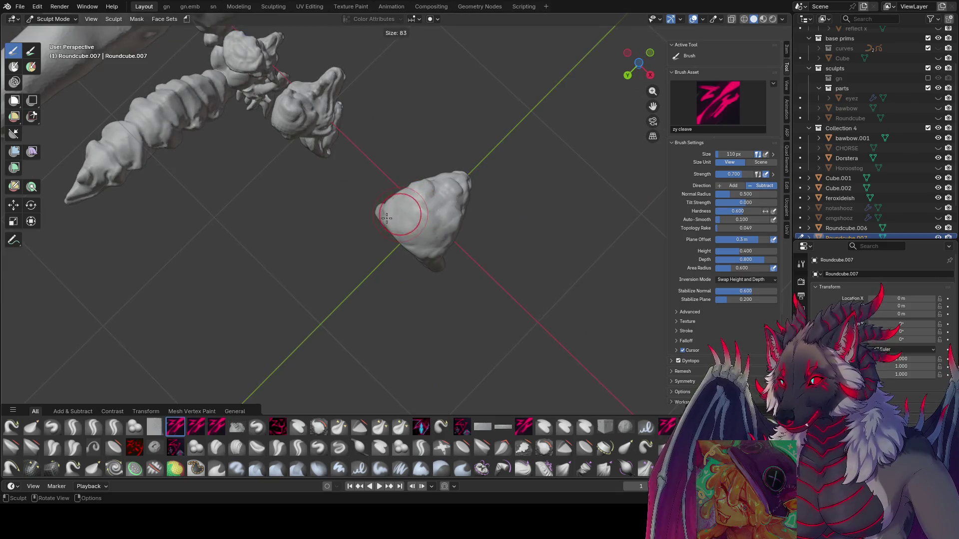
{"action": "mouse_move", "coordinate": [422, 235]}
{"action": "middle_mouse_down"}
{"action": "mouse_move", "coordinate": [446, 333]}
{"action": "mouse_move", "coordinate": [372, 254]}
{"action": "mouse_move", "coordinate": [464, 264]}
{"action": "middle_mouse_up"}
{"action": "key", "text": "bracketleft"}
{"action": "scroll", "coordinate": [442, 262], "scroll_direction": "up", "scroll_amount": 3}
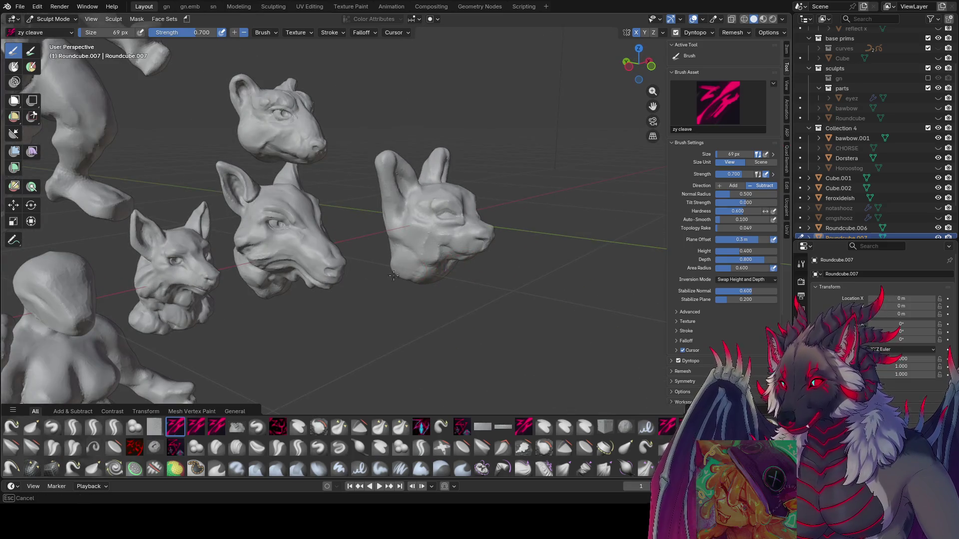
{"action": "mouse_move", "coordinate": [393, 276]}
{"action": "middle_mouse_down"}
{"action": "mouse_move", "coordinate": [426, 260]}
{"action": "mouse_move", "coordinate": [387, 267]}
{"action": "mouse_move", "coordinate": [419, 288]}
{"action": "mouse_move", "coordinate": [445, 284]}
{"action": "mouse_move", "coordinate": [418, 260]}
{"action": "mouse_move", "coordinate": [392, 310]}
{"action": "mouse_move", "coordinate": [425, 316]}
{"action": "middle_mouse_up"}
{"action": "key", "text": "bracketright"}
{"action": "key", "text": "bracketright"}
{"action": "key", "text": "bracketright"}
{"action": "key", "text": "bracketright"}
{"action": "key", "text": "bracketright"}
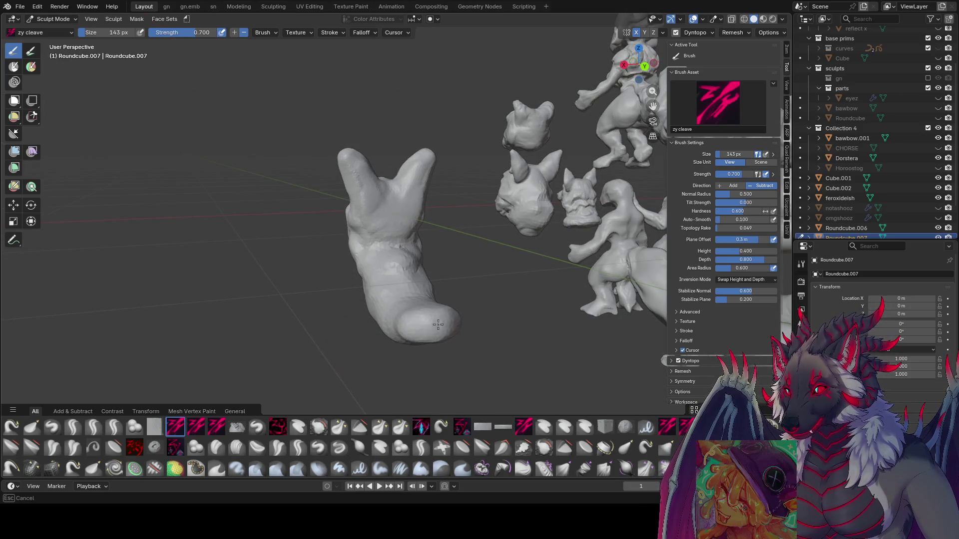
{"action": "middle_click_drag", "start_coordinate": [458, 359], "coordinate": [550, 322]}
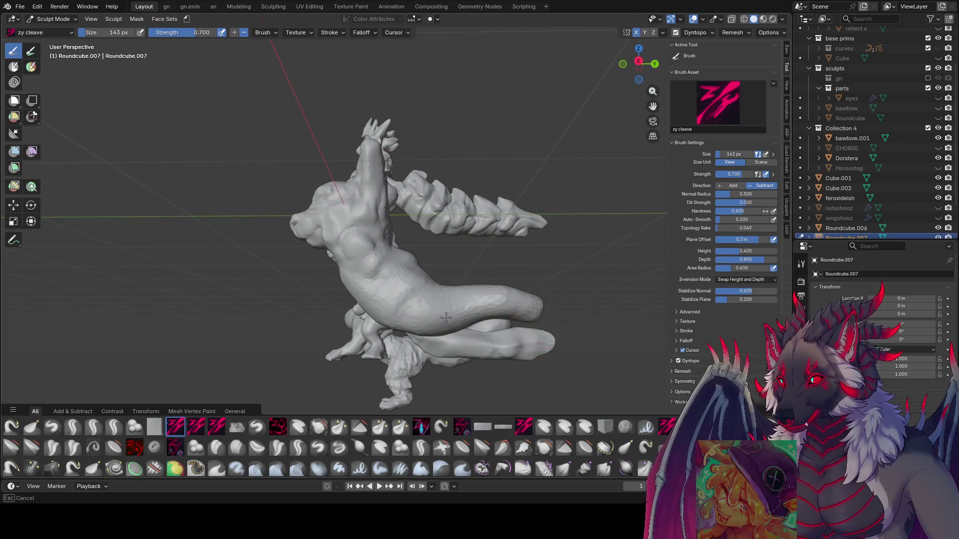
{"action": "left_click_drag", "start_coordinate": [446, 318], "coordinate": [539, 304]}
{"action": "middle_click_drag", "start_coordinate": [540, 305], "coordinate": [664, 294]}
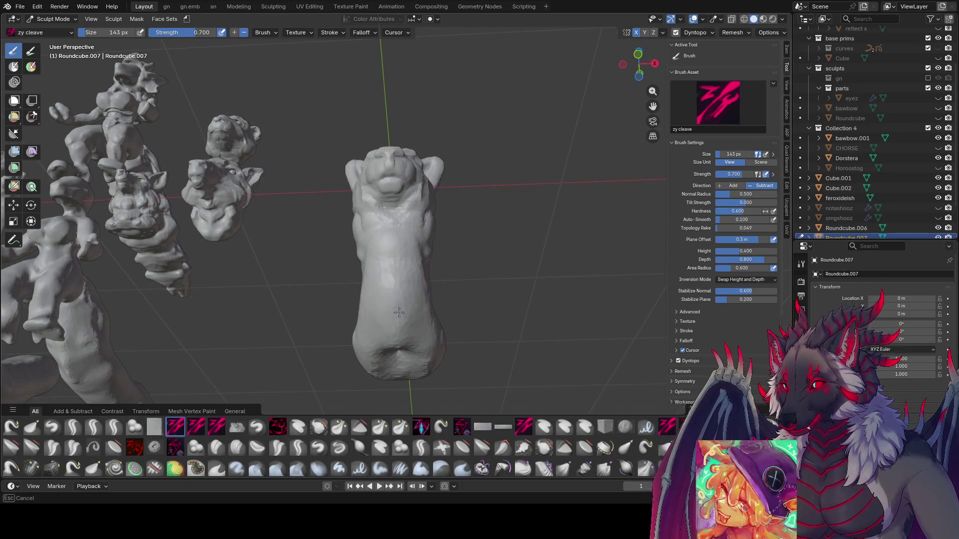
{"action": "mouse_move", "coordinate": [394, 372]}
{"action": "middle_mouse_down"}
{"action": "mouse_move", "coordinate": [396, 310]}
{"action": "mouse_move", "coordinate": [374, 323]}
{"action": "mouse_move", "coordinate": [431, 337]}
{"action": "mouse_move", "coordinate": [444, 321]}
{"action": "mouse_move", "coordinate": [429, 304]}
{"action": "mouse_move", "coordinate": [430, 269]}
{"action": "middle_mouse_up"}
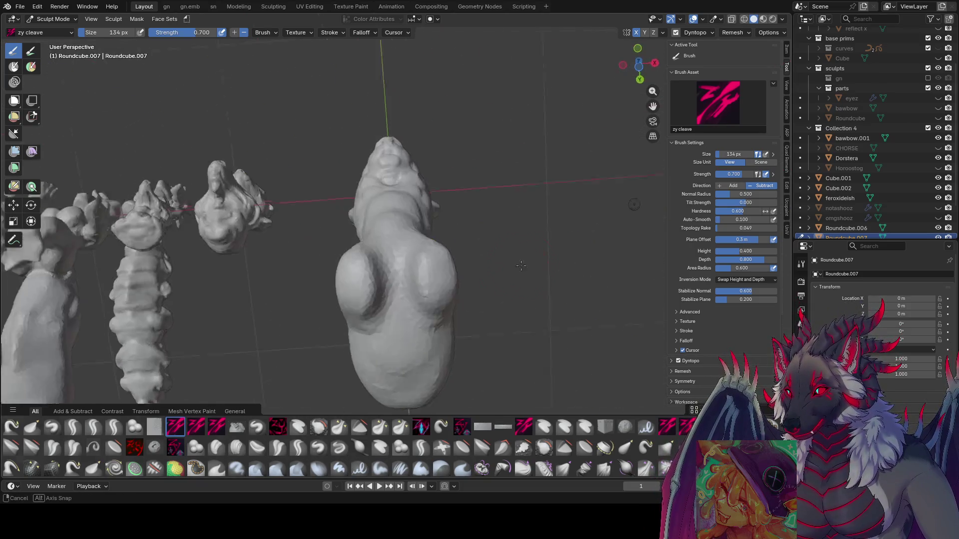
Set the brush to 89 px and switch to the zy panelize brush.
{"action": "key", "text": "f"}
{"action": "left_click", "coordinate": [427, 252]}
{"action": "left_click", "coordinate": [420, 432]}
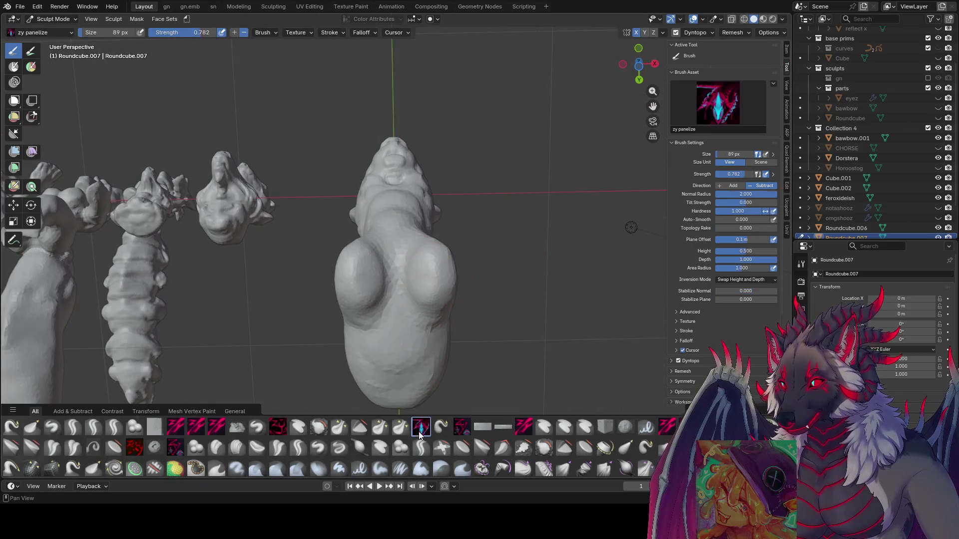
{"action": "middle_click_drag", "start_coordinate": [441, 310], "coordinate": [414, 309]}
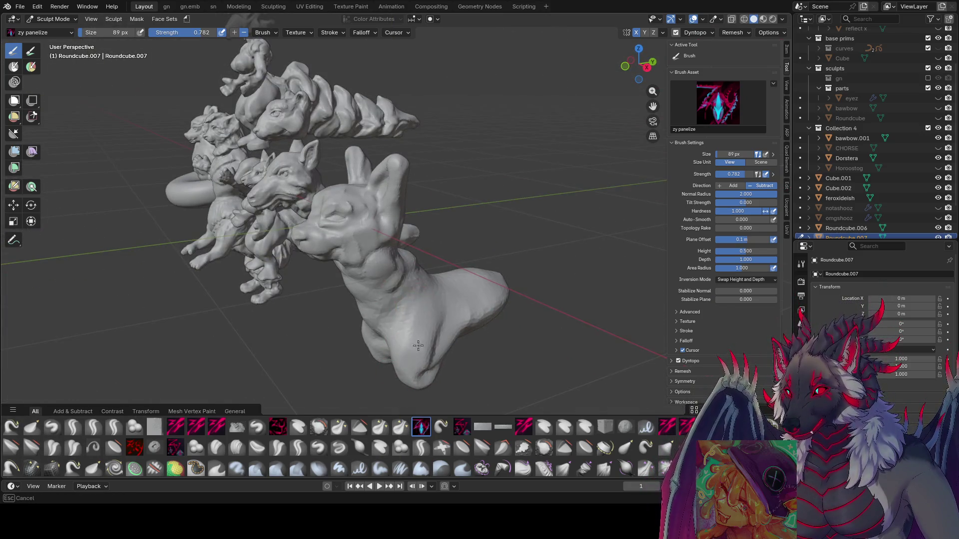
{"action": "mouse_move", "coordinate": [418, 345]}
{"action": "middle_mouse_down"}
{"action": "mouse_move", "coordinate": [438, 337]}
{"action": "mouse_move", "coordinate": [428, 282]}
{"action": "mouse_move", "coordinate": [425, 294]}
{"action": "mouse_move", "coordinate": [439, 307]}
{"action": "mouse_move", "coordinate": [435, 368]}
{"action": "mouse_move", "coordinate": [366, 410]}
{"action": "mouse_move", "coordinate": [322, 415]}
{"action": "mouse_move", "coordinate": [439, 391]}
{"action": "mouse_move", "coordinate": [359, 386]}
{"action": "mouse_move", "coordinate": [409, 364]}
{"action": "mouse_move", "coordinate": [368, 375]}
{"action": "mouse_move", "coordinate": [401, 314]}
{"action": "mouse_move", "coordinate": [407, 364]}
{"action": "middle_mouse_up"}
{"action": "key", "text": "bracketleft"}
{"action": "key", "text": "bracketleft"}
{"action": "key", "text": "bracketleft"}
{"action": "key", "text": "bracketright"}
{"action": "key", "text": "bracketright"}
Tune the zy panelize brush between 142 and 69 px while viewing the dog front-on.
{"action": "key", "text": "bracketright"}
{"action": "key", "text": "bracketright"}
{"action": "key", "text": "bracketright"}
{"action": "mouse_move", "coordinate": [449, 332]}
{"action": "middle_mouse_down"}
{"action": "mouse_move", "coordinate": [496, 300]}
{"action": "mouse_move", "coordinate": [505, 320]}
{"action": "mouse_move", "coordinate": [496, 237]}
{"action": "mouse_move", "coordinate": [513, 330]}
{"action": "mouse_move", "coordinate": [479, 344]}
{"action": "mouse_move", "coordinate": [392, 353]}
{"action": "mouse_move", "coordinate": [386, 295]}
{"action": "mouse_move", "coordinate": [375, 306]}
{"action": "mouse_move", "coordinate": [404, 312]}
{"action": "middle_mouse_up"}
{"action": "key", "text": "bracketright"}
{"action": "key", "text": "bracketright"}
{"action": "key", "text": "bracketright"}
{"action": "key", "text": "bracketleft"}
{"action": "key", "text": "bracketleft"}
{"action": "key", "text": "bracketleft"}
{"action": "key", "text": "bracketright"}
{"action": "key", "text": "bracketright"}
{"action": "key", "text": "bracketright"}
{"action": "key", "text": "bracketleft"}
{"action": "key", "text": "bracketleft"}
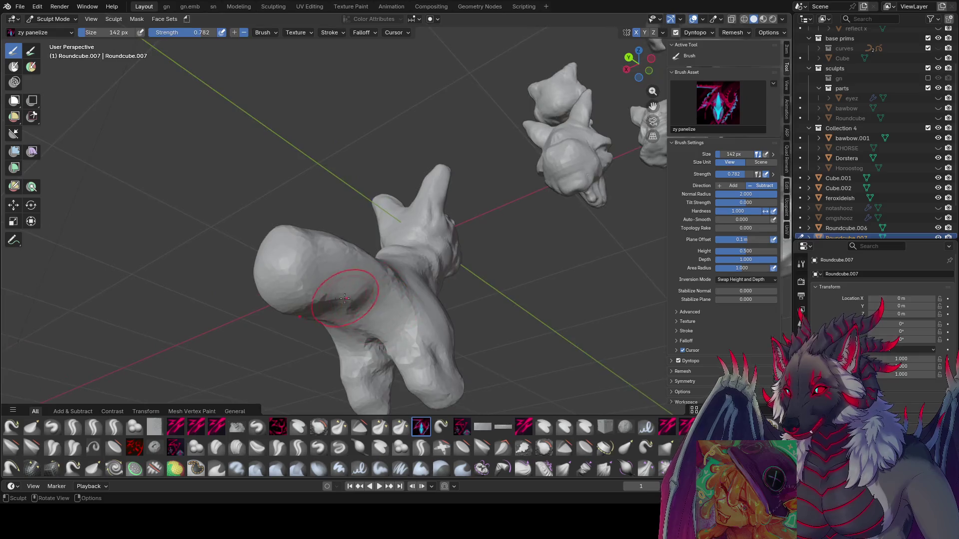
{"action": "mouse_move", "coordinate": [321, 300]}
{"action": "middle_mouse_down"}
{"action": "mouse_move", "coordinate": [272, 325]}
{"action": "mouse_move", "coordinate": [356, 389]}
{"action": "mouse_move", "coordinate": [497, 300]}
{"action": "mouse_move", "coordinate": [490, 310]}
{"action": "middle_mouse_up"}
{"action": "key", "text": "bracketleft"}
{"action": "key", "text": "bracketleft"}
{"action": "key", "text": "bracketleft"}
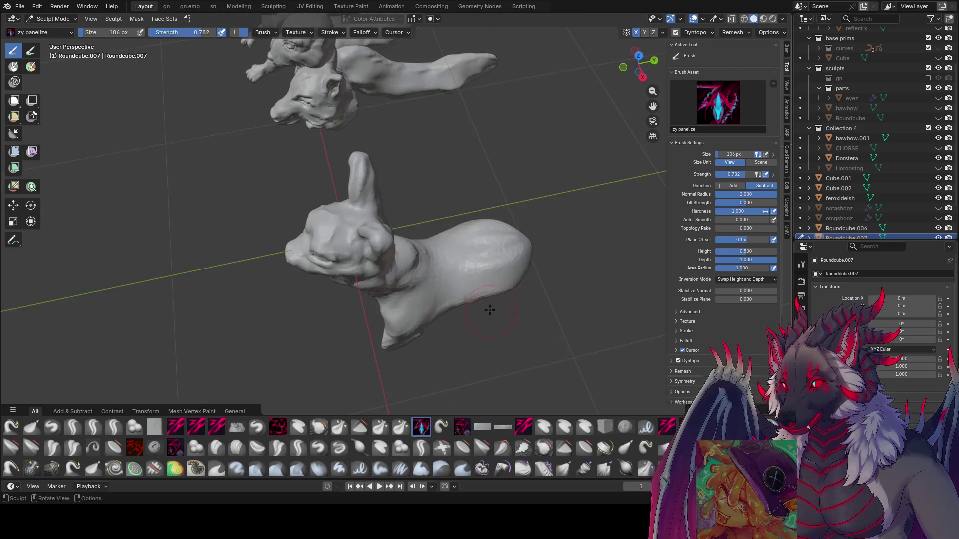
{"action": "key", "text": "bracketleft"}
{"action": "key", "text": "bracketleft"}
{"action": "middle_click_drag", "start_coordinate": [484, 253], "coordinate": [442, 302]}
{"action": "mouse_move", "coordinate": [429, 336]}
{"action": "middle_mouse_down"}
{"action": "mouse_move", "coordinate": [477, 289]}
{"action": "mouse_move", "coordinate": [492, 320]}
{"action": "mouse_move", "coordinate": [417, 313]}
{"action": "middle_mouse_up"}
{"action": "key", "text": "bracketleft"}
{"action": "key", "text": "bracketleft"}
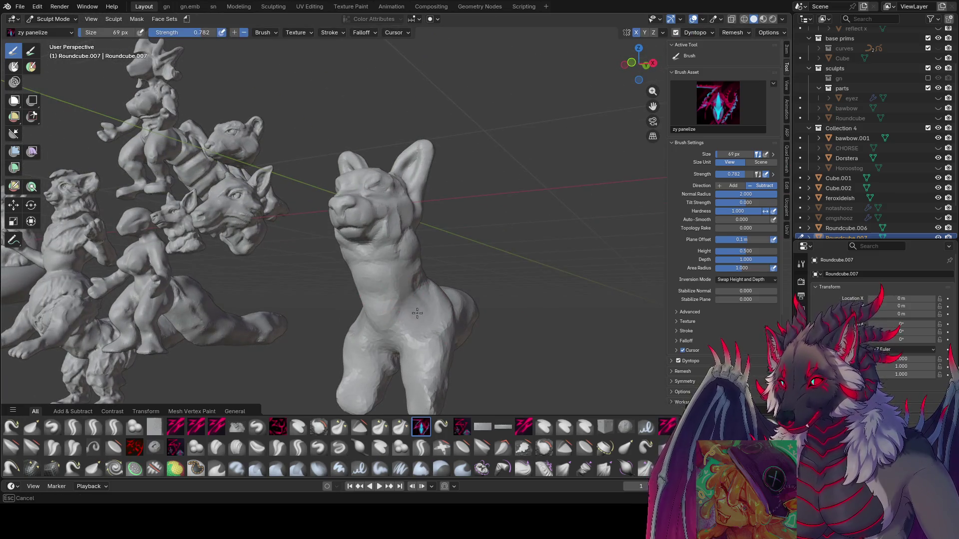
Reshape the dog's chest, front leg and body, ending in Right Orthographic view.
{"action": "mouse_move", "coordinate": [450, 311]}
{"action": "left_mouse_down"}
{"action": "mouse_move", "coordinate": [421, 350]}
{"action": "mouse_move", "coordinate": [434, 344]}
{"action": "left_mouse_up"}
{"action": "mouse_move", "coordinate": [434, 345]}
{"action": "middle_mouse_down"}
{"action": "mouse_move", "coordinate": [428, 332]}
{"action": "mouse_move", "coordinate": [546, 317]}
{"action": "middle_mouse_up"}
{"action": "key", "text": "bracketright"}
{"action": "key", "text": "bracketright"}
{"action": "key", "text": "bracketright"}
{"action": "left_click_drag", "start_coordinate": [546, 317], "coordinate": [534, 308]}
{"action": "mouse_move", "coordinate": [534, 307]}
{"action": "middle_mouse_down"}
{"action": "mouse_move", "coordinate": [489, 319]}
{"action": "mouse_move", "coordinate": [514, 323]}
{"action": "mouse_move", "coordinate": [472, 383]}
{"action": "mouse_move", "coordinate": [450, 386]}
{"action": "mouse_move", "coordinate": [445, 368]}
{"action": "middle_mouse_up"}
{"action": "key", "text": "f"}
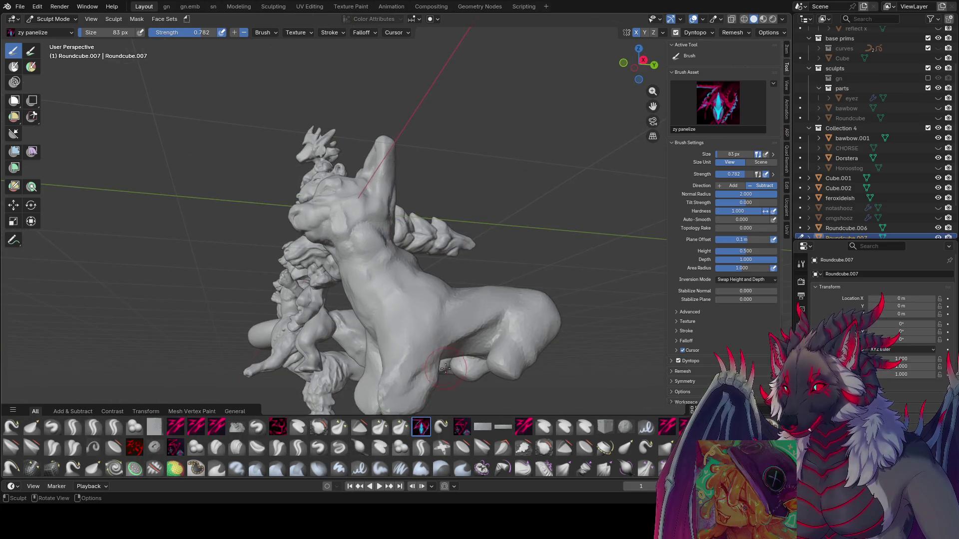
{"action": "middle_click_drag", "start_coordinate": [491, 210], "coordinate": [449, 220]}
{"action": "key", "text": "KP_3"}
{"action": "scroll", "coordinate": [408, 229], "scroll_direction": "up", "scroll_amount": 3}
With the Snake Hook horn brush, pull a hind leg down from the rear haunch, then shrink to 54 px.
{"action": "key", "text": "bracketright"}
{"action": "key", "text": "bracketright"}
{"action": "key", "text": "bracketright"}
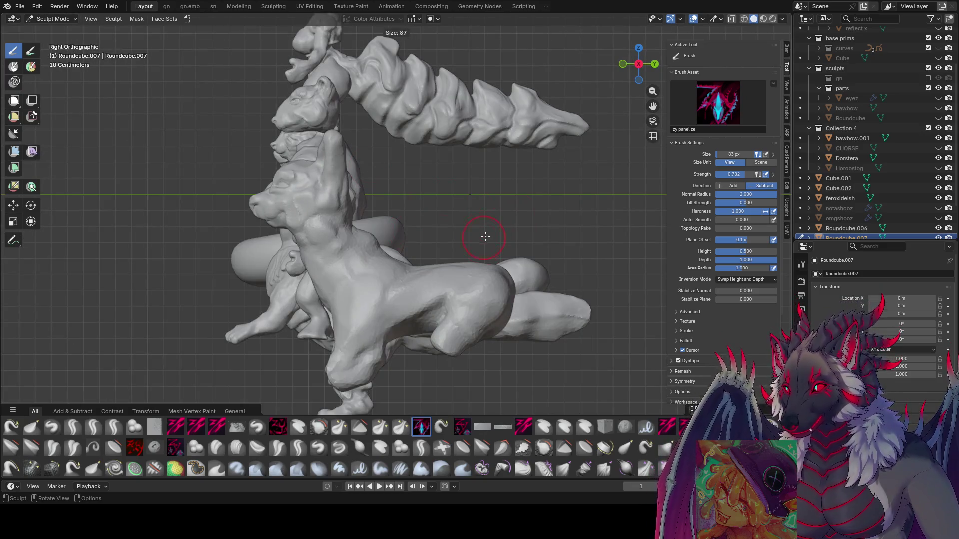
{"action": "left_click", "coordinate": [11, 426]}
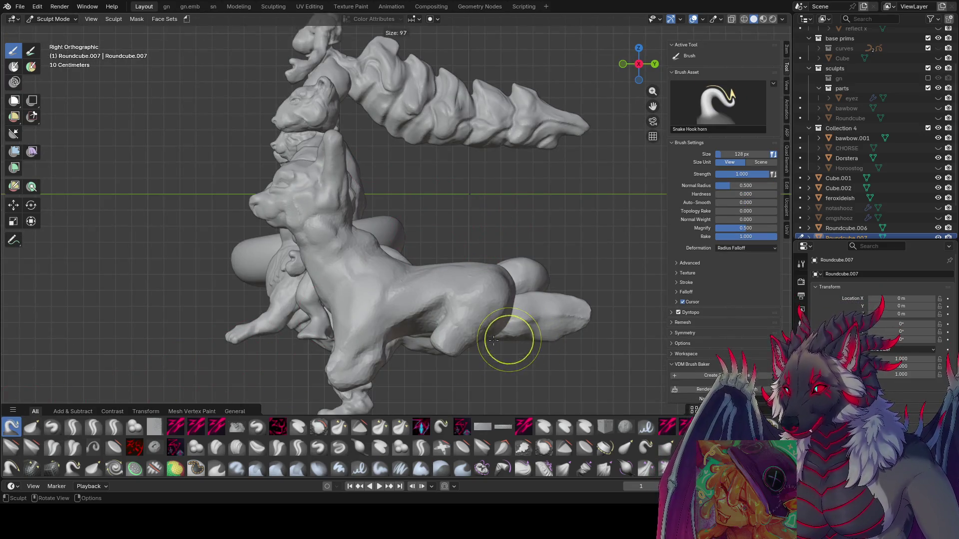
{"action": "key", "text": "bracketright"}
{"action": "left_click_drag", "start_coordinate": [493, 326], "coordinate": [513, 300]}
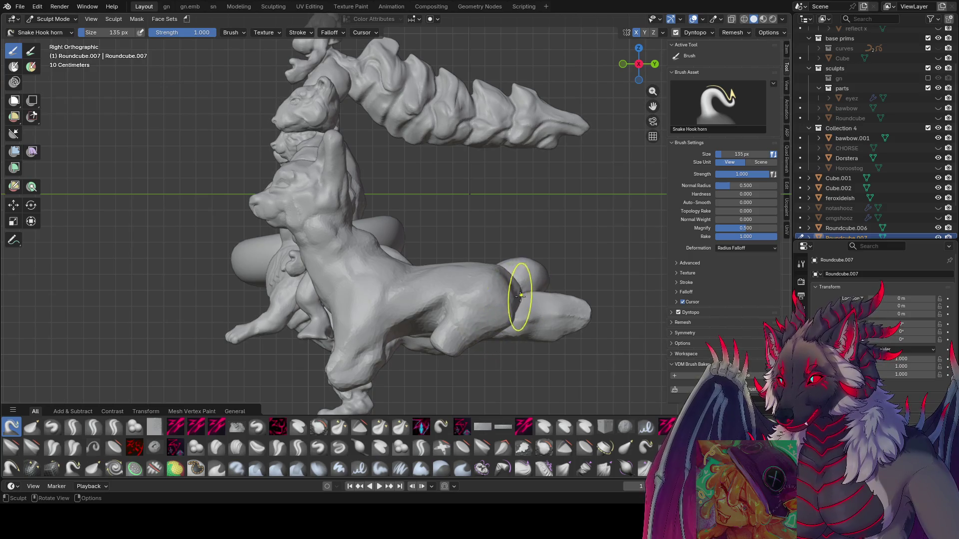
{"action": "mouse_move", "coordinate": [485, 346]}
{"action": "left_mouse_down"}
{"action": "mouse_move", "coordinate": [444, 360]}
{"action": "mouse_move", "coordinate": [460, 376]}
{"action": "left_mouse_up"}
{"action": "key", "text": "bracketleft"}
{"action": "key", "text": "bracketleft"}
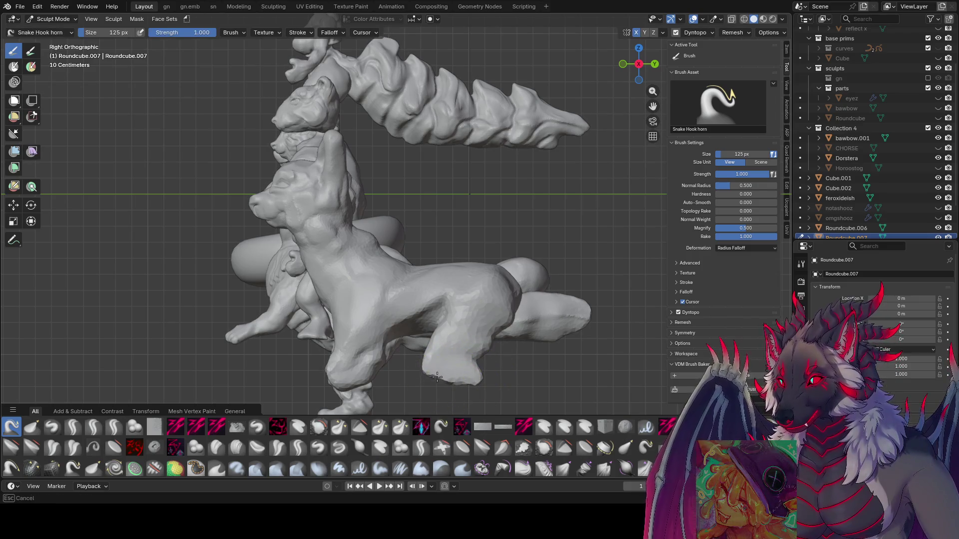
{"action": "mouse_move", "coordinate": [480, 378]}
{"action": "left_mouse_down"}
{"action": "mouse_move", "coordinate": [480, 363]}
{"action": "mouse_move", "coordinate": [465, 362]}
{"action": "mouse_move", "coordinate": [476, 376]}
{"action": "left_mouse_up"}
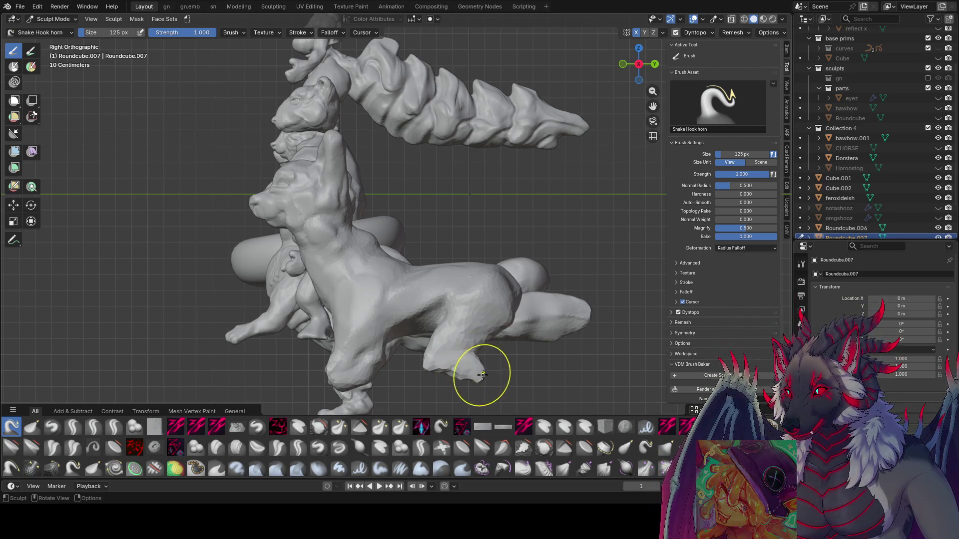
{"action": "key", "text": "f"}
{"action": "left_click", "coordinate": [470, 386]}
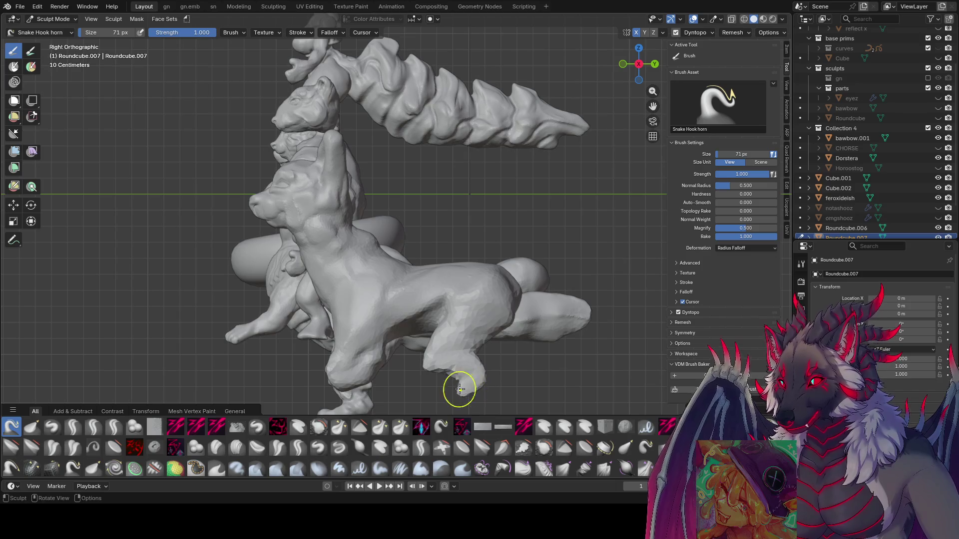
{"action": "key", "text": "f"}
{"action": "left_click", "coordinate": [449, 381]}
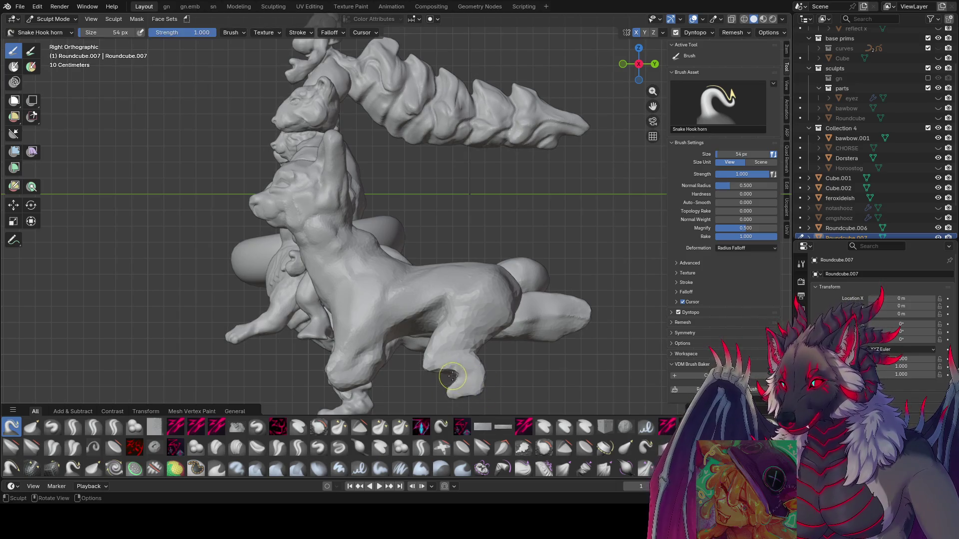
Set the brush to 141 px, pull up the model's top, then return to zy panelize.
{"action": "mouse_move", "coordinate": [449, 381]}
{"action": "middle_mouse_down"}
{"action": "mouse_move", "coordinate": [604, 363]}
{"action": "mouse_move", "coordinate": [549, 340]}
{"action": "mouse_move", "coordinate": [578, 321]}
{"action": "mouse_move", "coordinate": [555, 297]}
{"action": "mouse_move", "coordinate": [577, 364]}
{"action": "mouse_move", "coordinate": [495, 249]}
{"action": "mouse_move", "coordinate": [505, 235]}
{"action": "mouse_move", "coordinate": [487, 214]}
{"action": "middle_mouse_up"}
{"action": "key", "text": "f"}
{"action": "left_click", "coordinate": [578, 321]}
{"action": "key", "text": "f"}
{"action": "left_click", "coordinate": [505, 236]}
{"action": "left_click", "coordinate": [487, 214]}
{"action": "left_click_drag", "start_coordinate": [447, 145], "coordinate": [436, 133]}
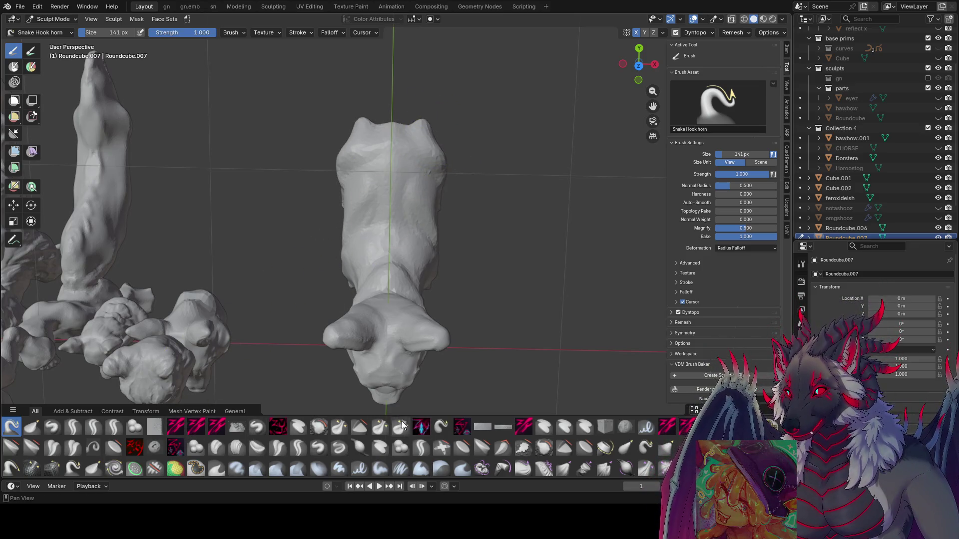
{"action": "left_click", "coordinate": [421, 427]}
{"action": "mouse_move", "coordinate": [440, 325]}
{"action": "middle_mouse_down"}
{"action": "mouse_move", "coordinate": [491, 242]}
{"action": "mouse_move", "coordinate": [451, 265]}
{"action": "middle_mouse_up"}
Resize the zy panelize brush from 88 to 70 px while orbiting around the dog's body.
{"action": "key", "text": "f"}
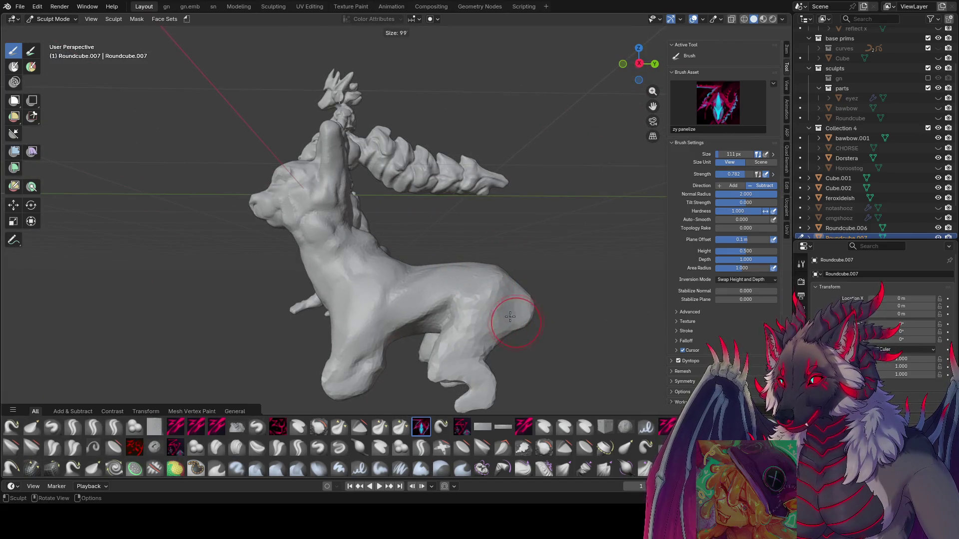
{"action": "left_click", "coordinate": [512, 315]}
{"action": "middle_click_drag", "start_coordinate": [512, 316], "coordinate": [520, 313]}
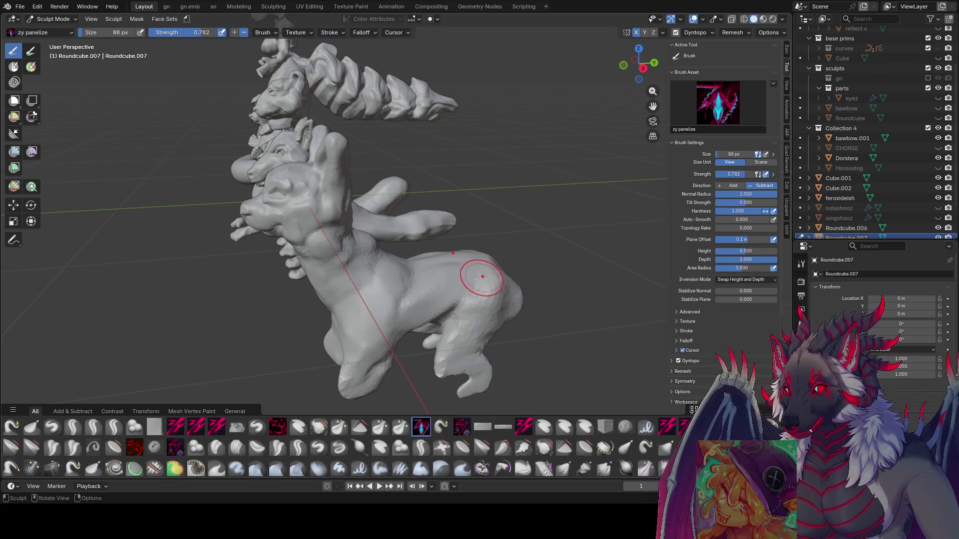
{"action": "mouse_move", "coordinate": [501, 268]}
{"action": "middle_mouse_down"}
{"action": "mouse_move", "coordinate": [449, 282]}
{"action": "mouse_move", "coordinate": [449, 299]}
{"action": "mouse_move", "coordinate": [484, 285]}
{"action": "mouse_move", "coordinate": [400, 317]}
{"action": "mouse_move", "coordinate": [409, 310]}
{"action": "mouse_move", "coordinate": [402, 334]}
{"action": "mouse_move", "coordinate": [412, 346]}
{"action": "mouse_move", "coordinate": [389, 338]}
{"action": "mouse_move", "coordinate": [426, 336]}
{"action": "mouse_move", "coordinate": [396, 344]}
{"action": "mouse_move", "coordinate": [408, 314]}
{"action": "mouse_move", "coordinate": [387, 292]}
{"action": "mouse_move", "coordinate": [353, 293]}
{"action": "middle_mouse_up"}
{"action": "key", "text": "f"}
{"action": "left_click", "coordinate": [434, 285]}
Fine-tune the brush to 61 px, orbit to a frontal view, then zoom out to all sculpts.
{"action": "key", "text": "f"}
{"action": "left_click", "coordinate": [470, 290]}
{"action": "key", "text": "f"}
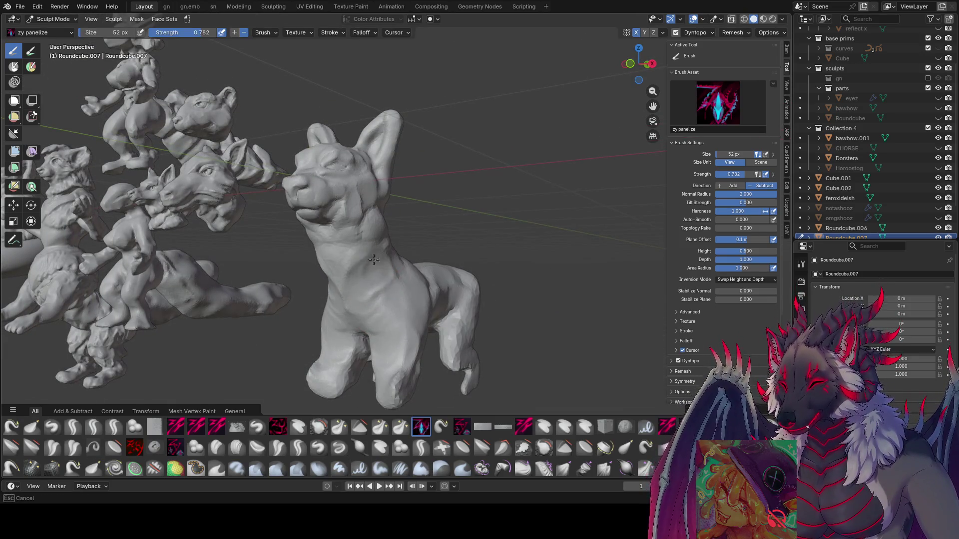
{"action": "middle_click_drag", "start_coordinate": [343, 262], "coordinate": [492, 261]}
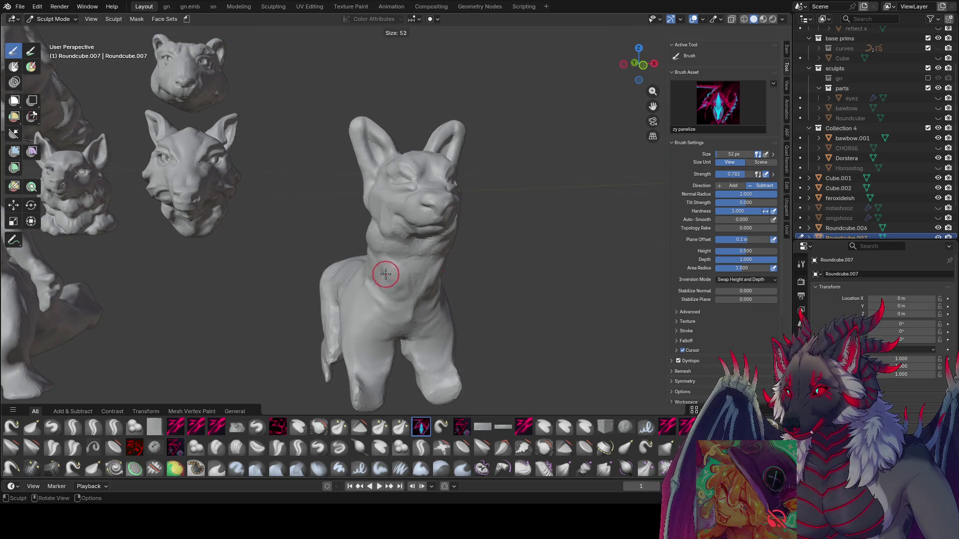
{"action": "left_click", "coordinate": [384, 276]}
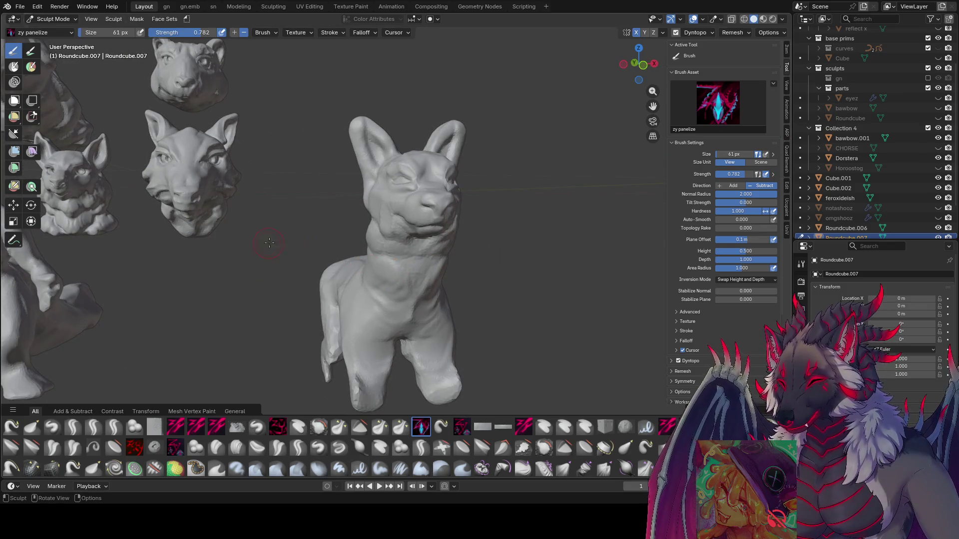
{"action": "mouse_move", "coordinate": [269, 242]}
{"action": "middle_mouse_down"}
{"action": "mouse_move", "coordinate": [447, 238]}
{"action": "mouse_move", "coordinate": [436, 245]}
{"action": "middle_mouse_up"}
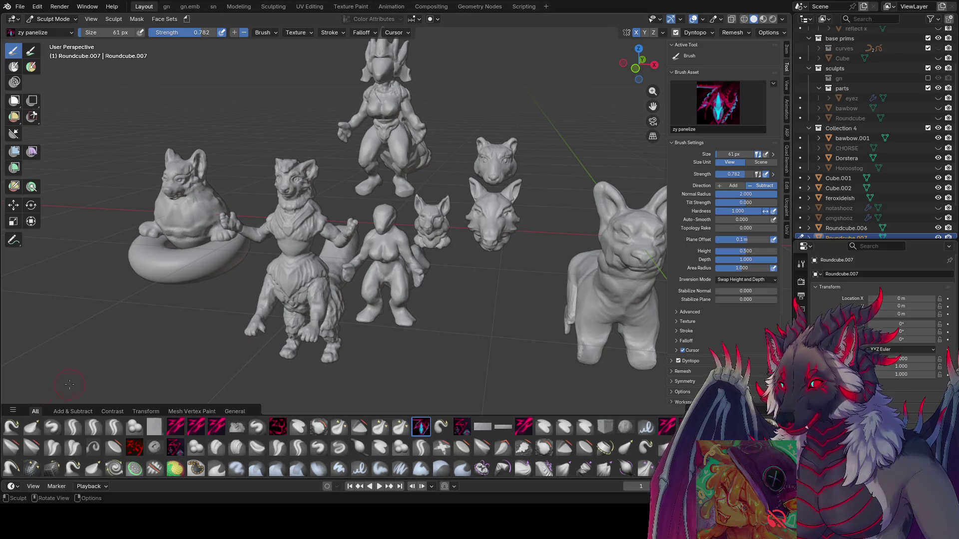
{"action": "mouse_move", "coordinate": [70, 384]}
{"action": "middle_mouse_down"}
{"action": "mouse_move", "coordinate": [22, 263]}
{"action": "mouse_move", "coordinate": [443, 235]}
{"action": "mouse_move", "coordinate": [421, 258]}
{"action": "mouse_move", "coordinate": [381, 220]}
{"action": "middle_mouse_up"}
{"action": "scroll", "coordinate": [381, 221], "scroll_direction": "up", "scroll_amount": 6}
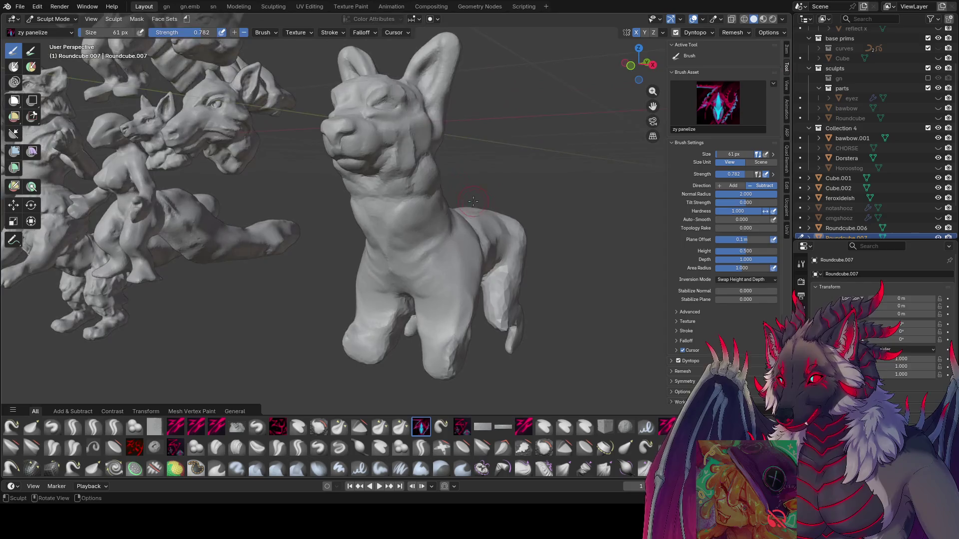
{"action": "middle_click_drag", "start_coordinate": [472, 201], "coordinate": [465, 211]}
{"action": "middle_click_drag", "start_coordinate": [420, 186], "coordinate": [513, 186]}
{"action": "key", "text": "bracketleft"}
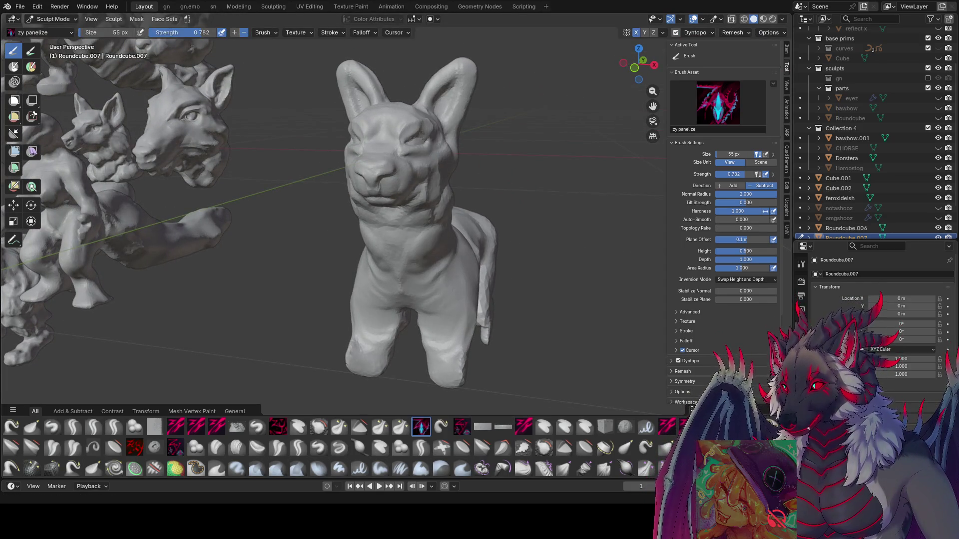
{"action": "middle_click_drag", "start_coordinate": [294, 145], "coordinate": [338, 140]}
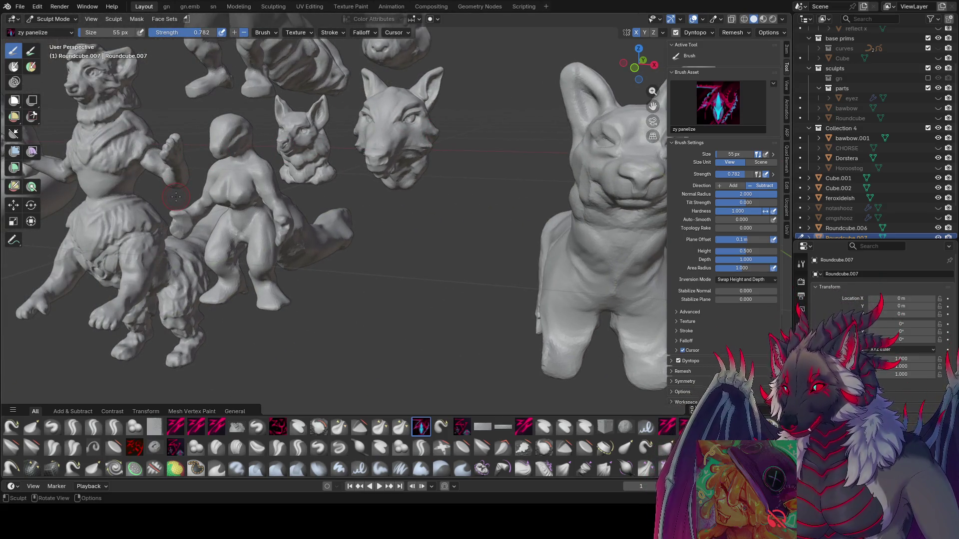
{"action": "mouse_move", "coordinate": [228, 174]}
{"action": "middle_mouse_down"}
{"action": "mouse_move", "coordinate": [316, 187]}
{"action": "mouse_move", "coordinate": [273, 185]}
{"action": "middle_mouse_up"}
{"action": "middle_click_drag", "start_coordinate": [316, 230], "coordinate": [577, 167]}
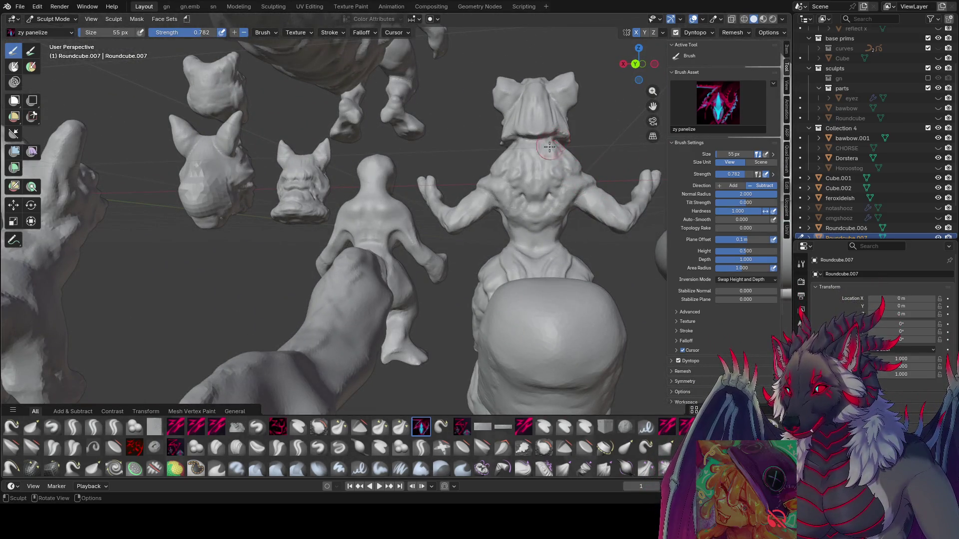
{"action": "mouse_move", "coordinate": [514, 185]}
{"action": "middle_mouse_down"}
{"action": "mouse_move", "coordinate": [475, 209]}
{"action": "mouse_move", "coordinate": [280, 280]}
{"action": "mouse_move", "coordinate": [359, 214]}
{"action": "middle_mouse_up"}
{"action": "scroll", "coordinate": [320, 240], "scroll_direction": "up", "scroll_amount": 5}
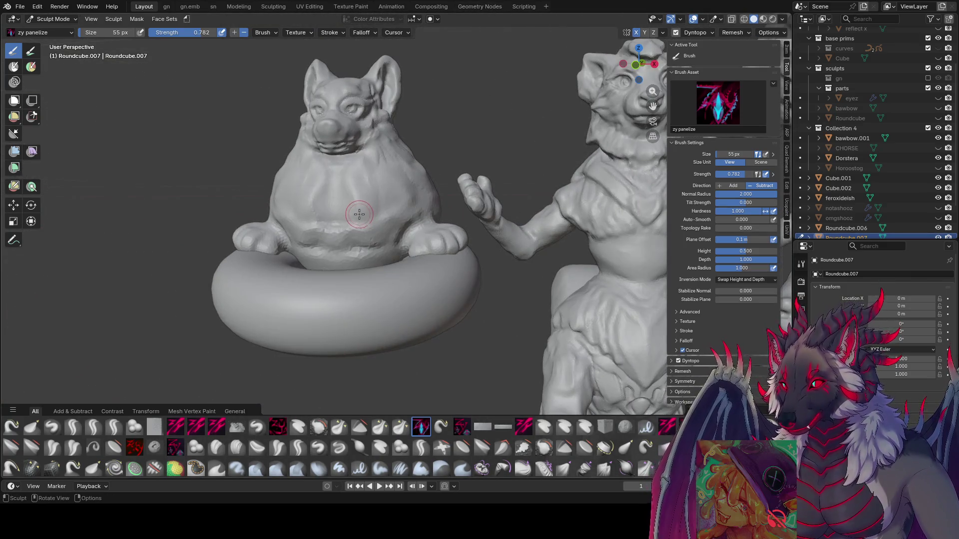
{"action": "scroll", "coordinate": [390, 190], "scroll_direction": "down", "scroll_amount": 5}
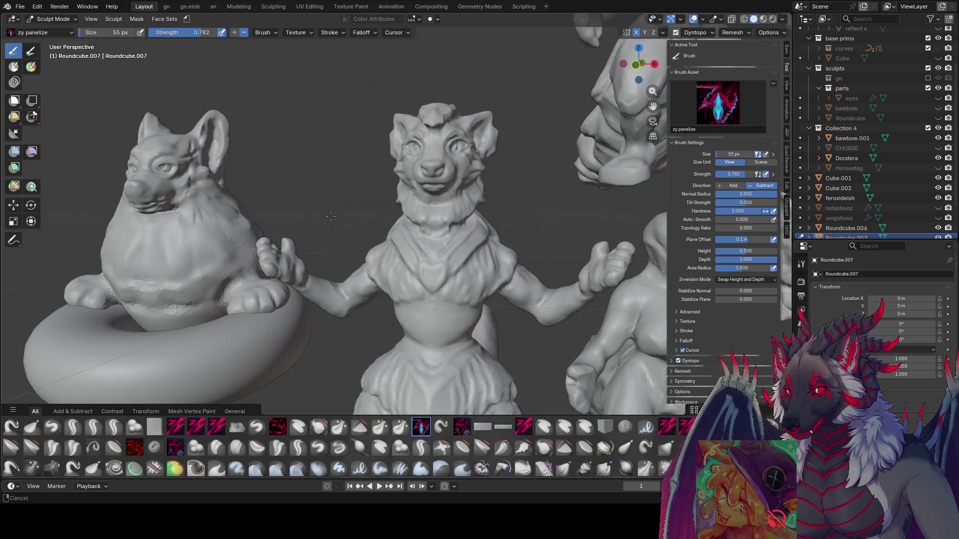
{"action": "scroll", "coordinate": [425, 225], "scroll_direction": "down", "scroll_amount": 3}
Centre the standing dog and settle the panelize brush at 55 px.
{"action": "middle_click_drag", "start_coordinate": [427, 230], "coordinate": [187, 241], "text": "shift"}
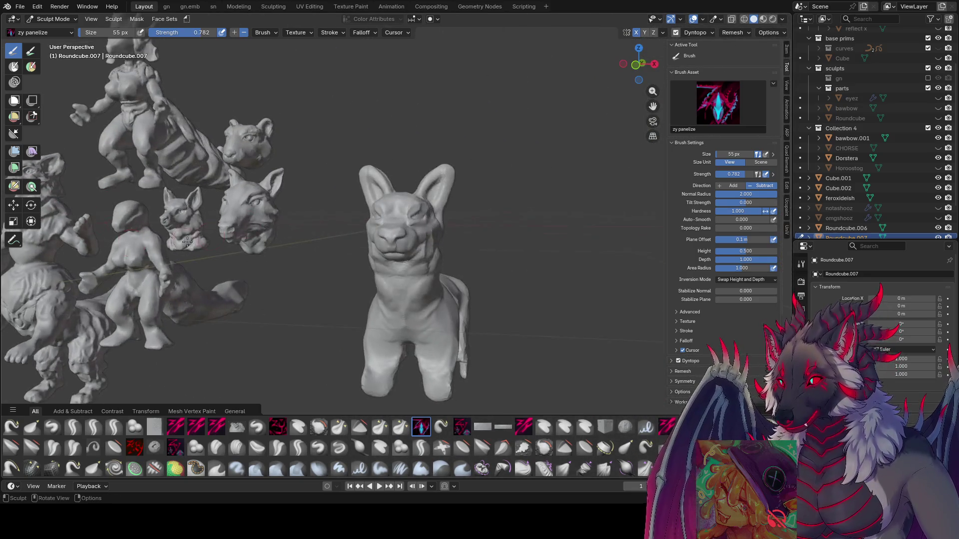
{"action": "mouse_move", "coordinate": [509, 225]}
{"action": "middle_mouse_down"}
{"action": "mouse_move", "coordinate": [235, 289]}
{"action": "mouse_move", "coordinate": [382, 261]}
{"action": "mouse_move", "coordinate": [346, 297]}
{"action": "mouse_move", "coordinate": [292, 292]}
{"action": "mouse_move", "coordinate": [323, 262]}
{"action": "mouse_move", "coordinate": [362, 251]}
{"action": "mouse_move", "coordinate": [380, 299]}
{"action": "mouse_move", "coordinate": [435, 289]}
{"action": "mouse_move", "coordinate": [433, 274]}
{"action": "mouse_move", "coordinate": [381, 271]}
{"action": "mouse_move", "coordinate": [419, 285]}
{"action": "middle_mouse_up"}
{"action": "key", "text": "bracketleft"}
{"action": "key", "text": "bracketleft"}
{"action": "key", "text": "bracketright"}
{"action": "key", "text": "bracketright"}
{"action": "key", "text": "bracketright"}
{"action": "key", "text": "bracketleft"}
{"action": "key", "text": "bracketleft"}
{"action": "key", "text": "bracketright"}
{"action": "key", "text": "bracketright"}
{"action": "key", "text": "bracketright"}
{"action": "key", "text": "bracketleft"}
{"action": "key", "text": "bracketleft"}
Sculpt a stroke along the dog's leg, then trim the brush to 56 px.
{"action": "mouse_move", "coordinate": [398, 299]}
{"action": "left_mouse_down"}
{"action": "mouse_move", "coordinate": [399, 327]}
{"action": "mouse_move", "coordinate": [413, 321]}
{"action": "left_mouse_up"}
{"action": "mouse_move", "coordinate": [413, 321]}
{"action": "middle_mouse_down"}
{"action": "mouse_move", "coordinate": [312, 333]}
{"action": "mouse_move", "coordinate": [299, 307]}
{"action": "mouse_move", "coordinate": [356, 301]}
{"action": "mouse_move", "coordinate": [361, 258]}
{"action": "mouse_move", "coordinate": [513, 204]}
{"action": "mouse_move", "coordinate": [428, 279]}
{"action": "middle_mouse_up"}
{"action": "key", "text": "bracketleft"}
{"action": "key", "text": "bracketright"}
{"action": "key", "text": "bracketright"}
{"action": "key", "text": "bracketleft"}
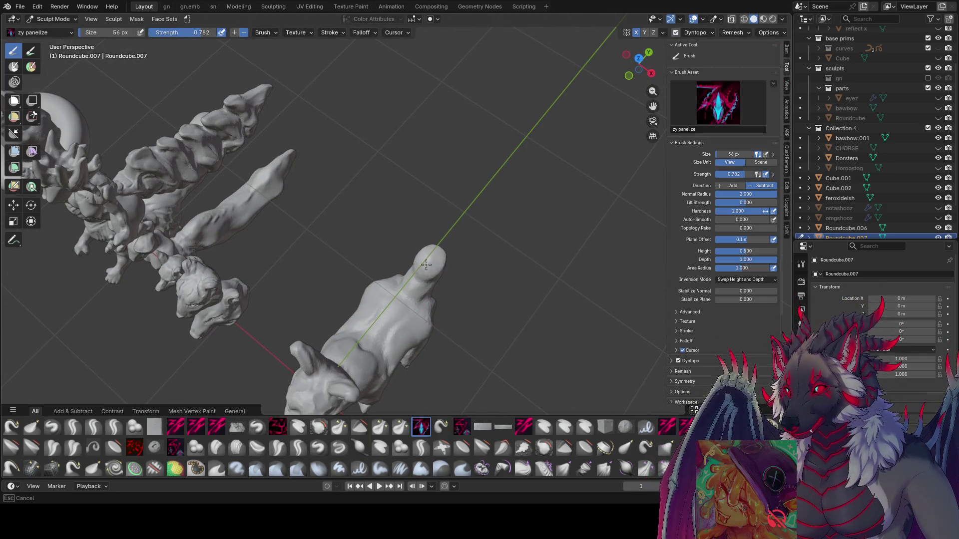
{"action": "mouse_move", "coordinate": [424, 265]}
{"action": "middle_mouse_down"}
{"action": "mouse_move", "coordinate": [428, 235]}
{"action": "mouse_move", "coordinate": [385, 222]}
{"action": "mouse_move", "coordinate": [418, 250]}
{"action": "mouse_move", "coordinate": [392, 222]}
{"action": "mouse_move", "coordinate": [357, 215]}
{"action": "middle_mouse_up"}
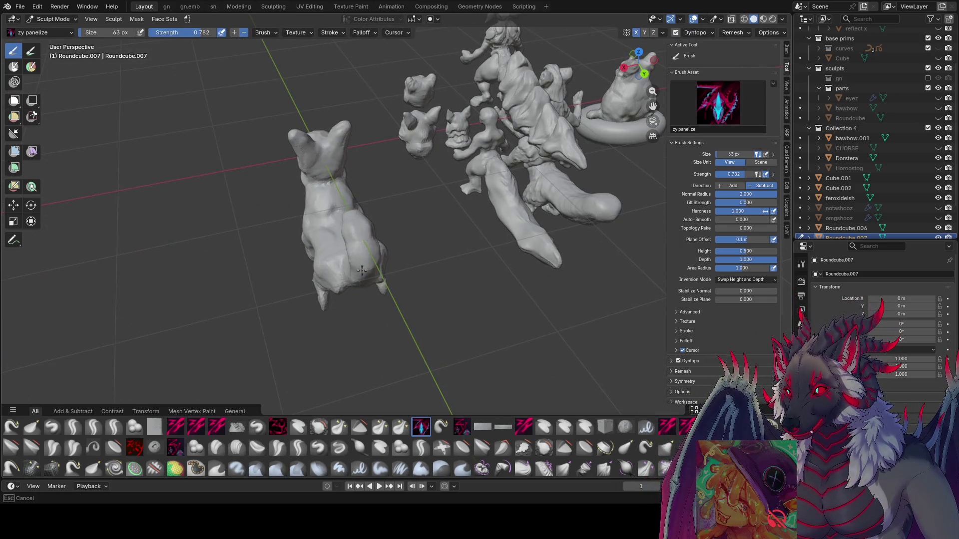
Orbit around the dog from front and side-rear angles and save inspire me.blend.
{"action": "mouse_move", "coordinate": [361, 270]}
{"action": "middle_mouse_down"}
{"action": "mouse_move", "coordinate": [385, 214]}
{"action": "mouse_move", "coordinate": [475, 264]}
{"action": "middle_mouse_up"}
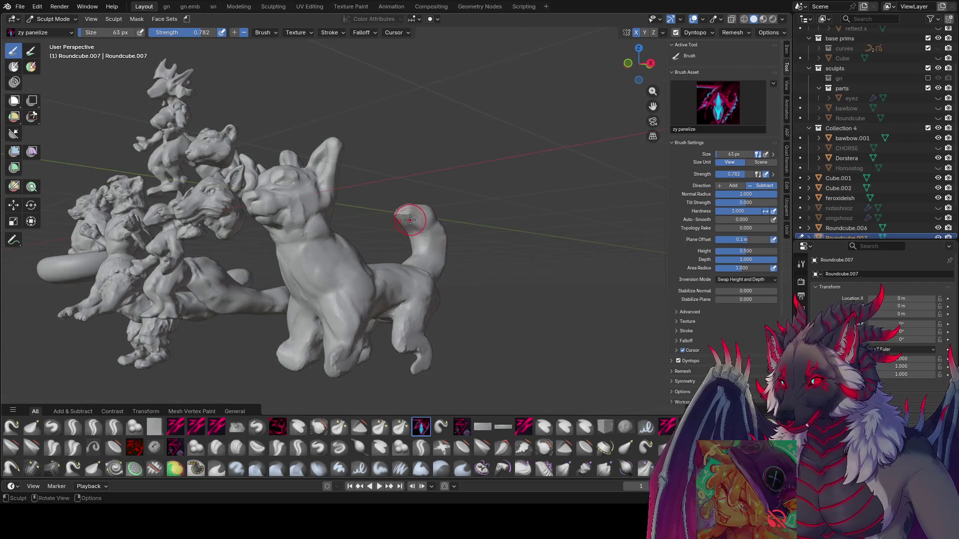
{"action": "mouse_move", "coordinate": [410, 220]}
{"action": "middle_mouse_down"}
{"action": "mouse_move", "coordinate": [443, 255]}
{"action": "mouse_move", "coordinate": [321, 268]}
{"action": "mouse_move", "coordinate": [437, 256]}
{"action": "mouse_move", "coordinate": [438, 232]}
{"action": "mouse_move", "coordinate": [415, 188]}
{"action": "mouse_move", "coordinate": [392, 207]}
{"action": "mouse_move", "coordinate": [527, 181]}
{"action": "middle_mouse_up"}
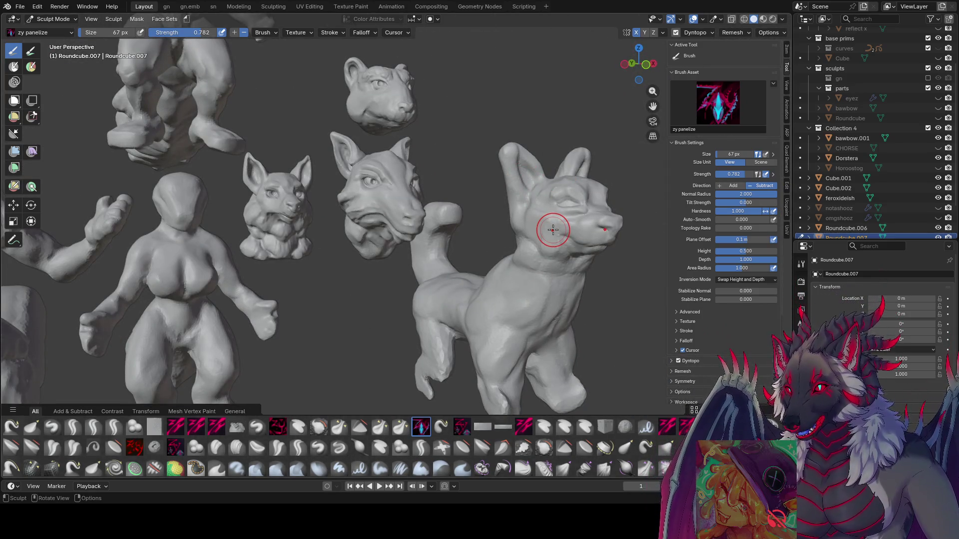
{"action": "mouse_move", "coordinate": [553, 230]}
{"action": "middle_mouse_down"}
{"action": "mouse_move", "coordinate": [405, 216]}
{"action": "mouse_move", "coordinate": [419, 244]}
{"action": "middle_mouse_up"}
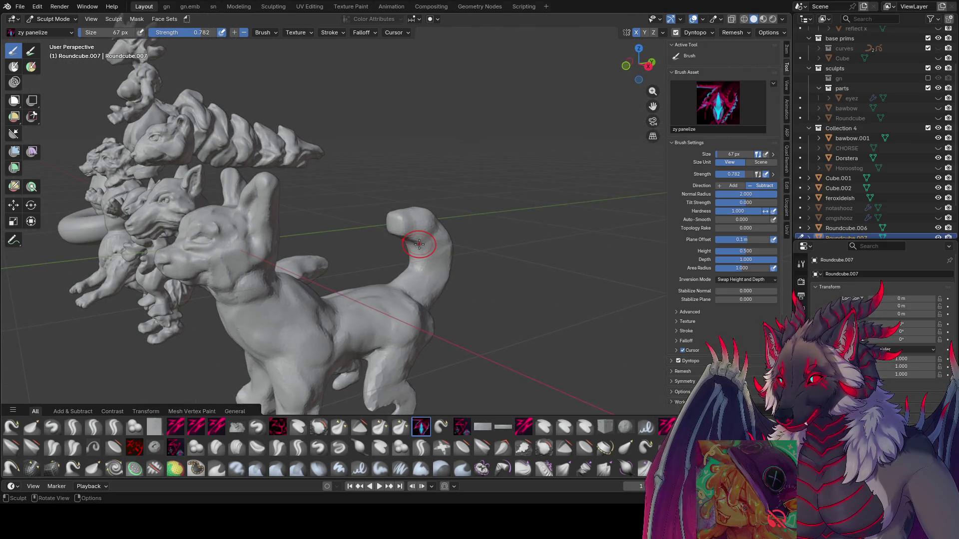
{"action": "middle_click_drag", "start_coordinate": [514, 156], "coordinate": [537, 236]}
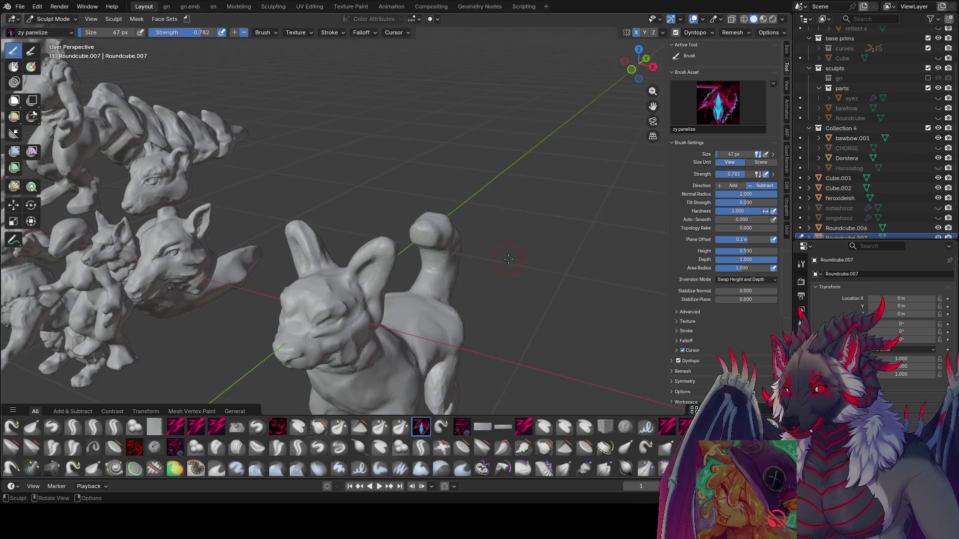
{"action": "mouse_move", "coordinate": [481, 201]}
{"action": "middle_mouse_down"}
{"action": "mouse_move", "coordinate": [498, 247]}
{"action": "mouse_move", "coordinate": [423, 220]}
{"action": "middle_mouse_up"}
{"action": "key", "text": "ctrl+s"}
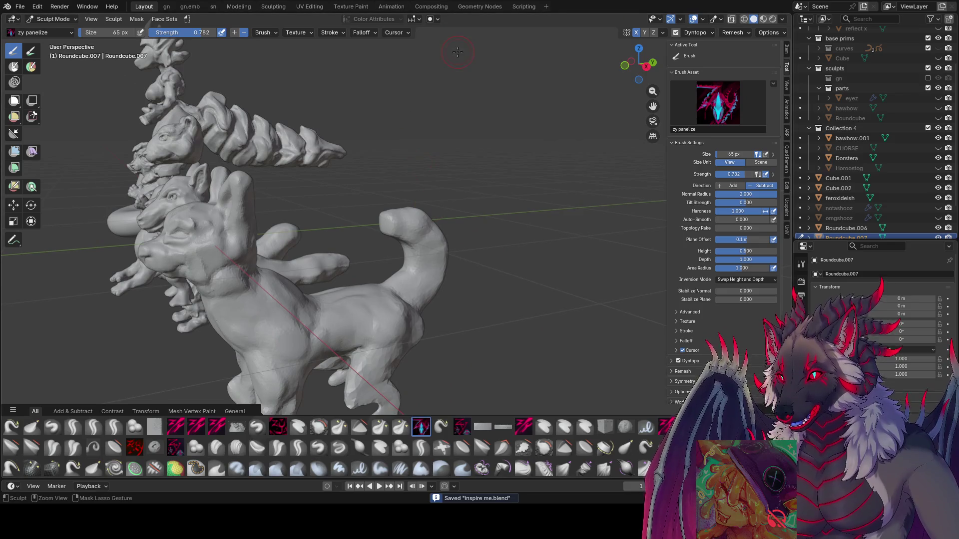
Zoom in on the curled tail and shrink the brush to 28 px.
{"action": "mouse_move", "coordinate": [494, 274]}
{"action": "middle_mouse_down"}
{"action": "mouse_move", "coordinate": [475, 216]}
{"action": "mouse_move", "coordinate": [376, 213]}
{"action": "middle_mouse_up"}
{"action": "scroll", "coordinate": [474, 216], "scroll_direction": "up", "scroll_amount": 3}
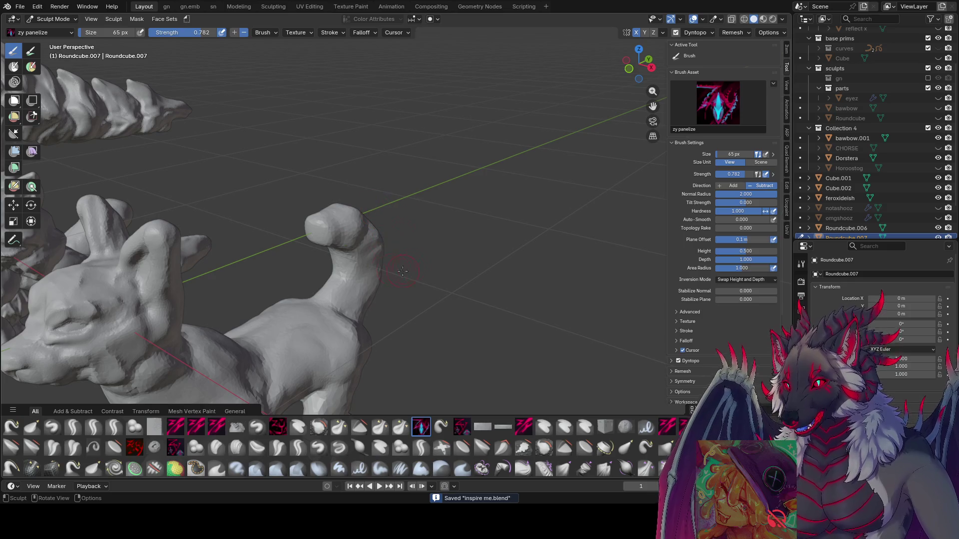
{"action": "mouse_move", "coordinate": [429, 233]}
{"action": "middle_mouse_down"}
{"action": "mouse_move", "coordinate": [354, 221]}
{"action": "mouse_move", "coordinate": [380, 235]}
{"action": "mouse_move", "coordinate": [370, 248]}
{"action": "middle_mouse_up"}
{"action": "key", "text": "f"}
{"action": "left_click", "coordinate": [374, 250]}
{"action": "scroll", "coordinate": [450, 240], "scroll_direction": "down", "scroll_amount": 5}
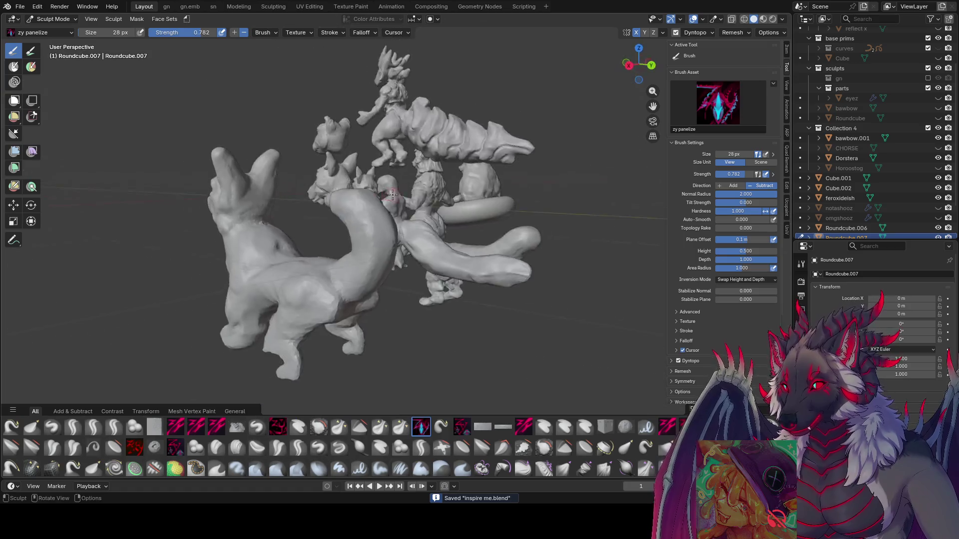
{"action": "scroll", "coordinate": [545, 232], "scroll_direction": "up", "scroll_amount": 5}
{"action": "middle_click_drag", "start_coordinate": [378, 251], "coordinate": [255, 369]}
Shorten the brush shelf to two rows, save, and switch to the zy lid brush at the tail knob.
{"action": "mouse_move", "coordinate": [120, 406]}
{"action": "left_mouse_down"}
{"action": "mouse_move", "coordinate": [121, 418]}
{"action": "mouse_move", "coordinate": [140, 404]}
{"action": "left_mouse_up"}
{"action": "key", "text": "ctrl+s"}
{"action": "middle_click_drag", "start_coordinate": [346, 280], "coordinate": [85, 437]}
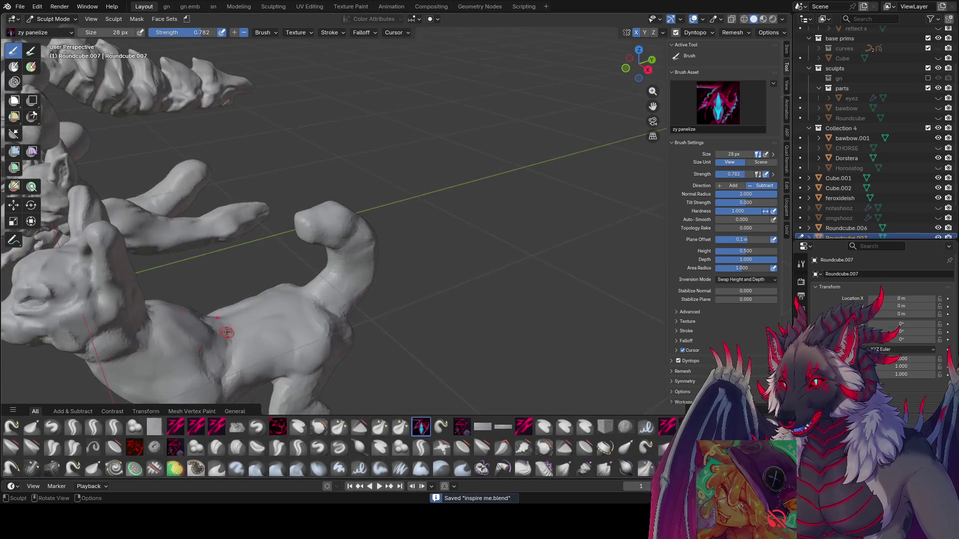
{"action": "left_click", "coordinate": [114, 426]}
{"action": "middle_click_drag", "start_coordinate": [280, 309], "coordinate": [376, 247]}
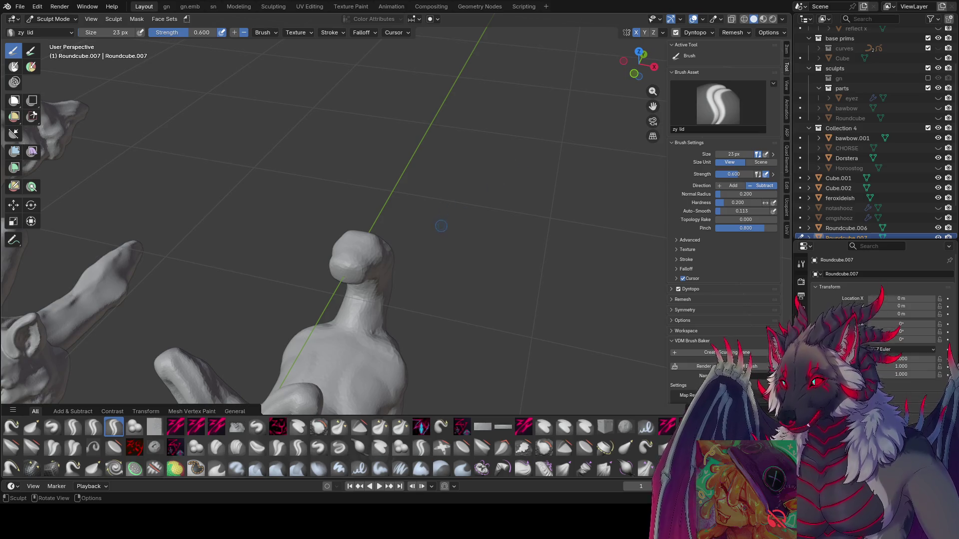
Set the zy lid brush to 26 px and carve detail on top of the tail head.
{"action": "key", "text": "f"}
{"action": "left_click", "coordinate": [368, 257]}
{"action": "middle_click_drag", "start_coordinate": [368, 257], "coordinate": [327, 222]}
{"action": "key", "text": "f"}
{"action": "left_click", "coordinate": [321, 225]}
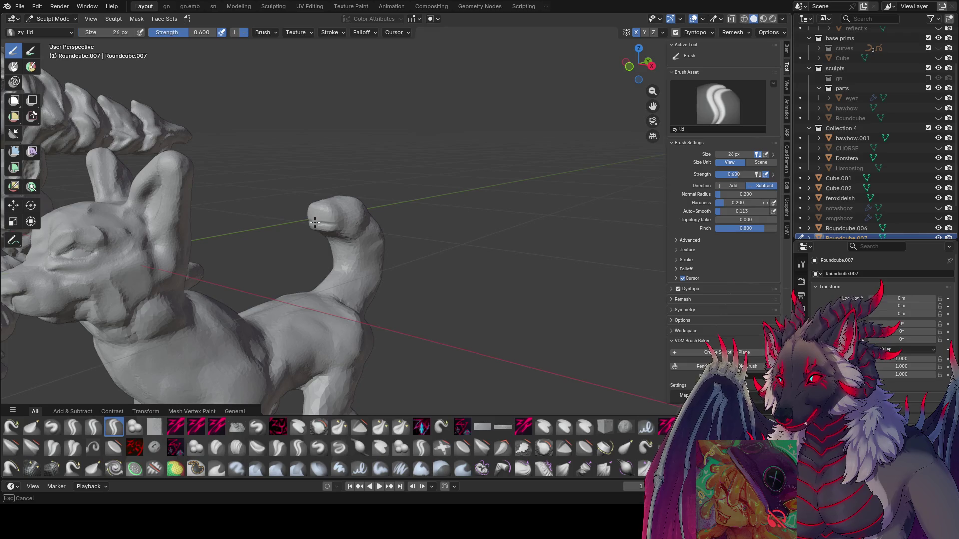
{"action": "mouse_move", "coordinate": [315, 220]}
{"action": "middle_mouse_down"}
{"action": "mouse_move", "coordinate": [516, 218]}
{"action": "mouse_move", "coordinate": [481, 204]}
{"action": "mouse_move", "coordinate": [394, 235]}
{"action": "middle_mouse_up"}
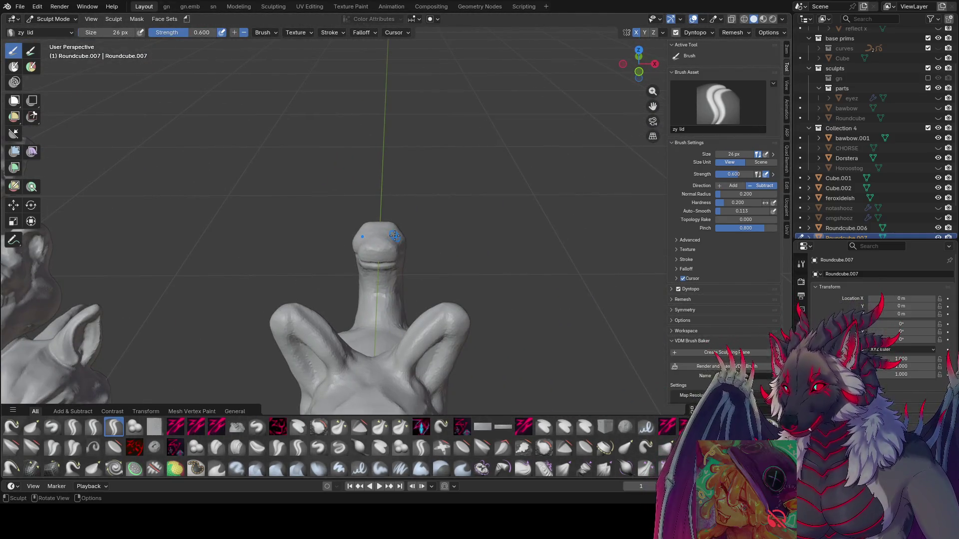
{"action": "left_click_drag", "start_coordinate": [395, 235], "coordinate": [393, 231]}
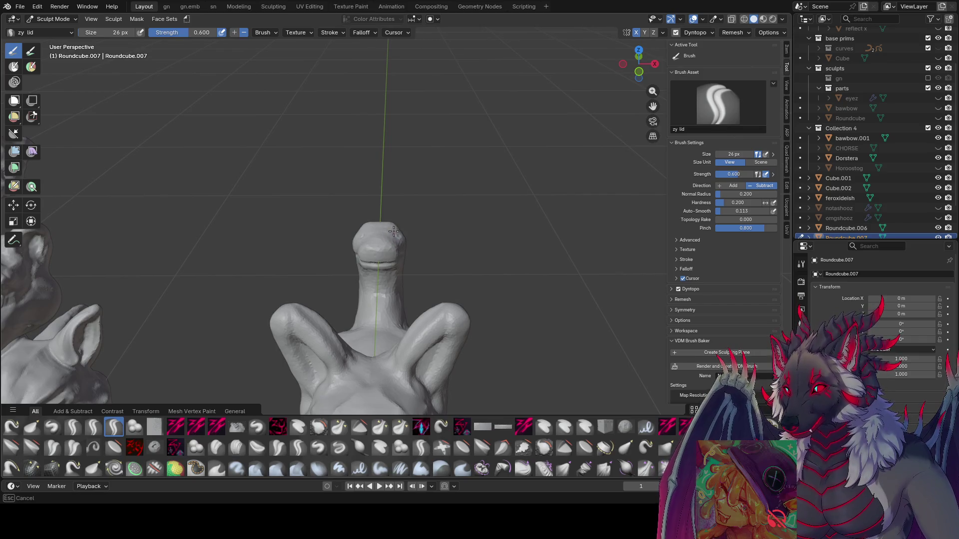
{"action": "mouse_move", "coordinate": [395, 235]}
{"action": "middle_mouse_down"}
{"action": "mouse_move", "coordinate": [359, 233]}
{"action": "mouse_move", "coordinate": [369, 234]}
{"action": "middle_mouse_up"}
Enlarge the brush to 35 px and carve mouth and eye strokes into the tail's head.
{"action": "key", "text": "bracketright"}
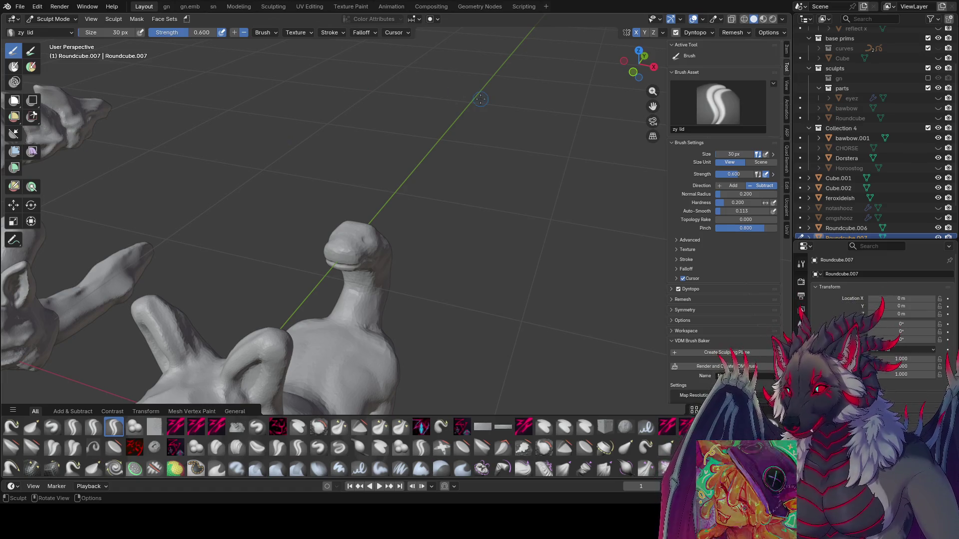
{"action": "mouse_move", "coordinate": [438, 78]}
{"action": "middle_mouse_down"}
{"action": "mouse_move", "coordinate": [413, 82]}
{"action": "mouse_move", "coordinate": [428, 169]}
{"action": "middle_mouse_up"}
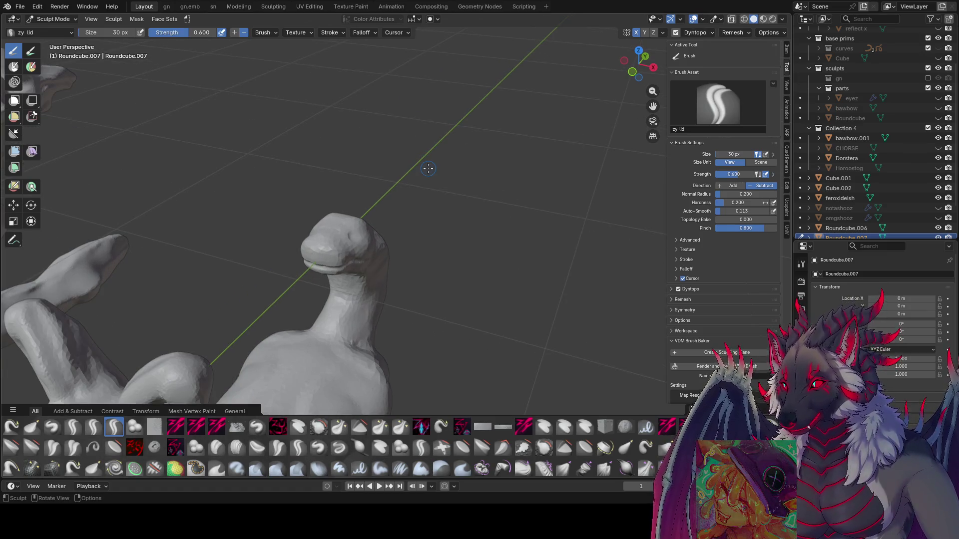
{"action": "middle_click_drag", "start_coordinate": [370, 239], "coordinate": [368, 235]}
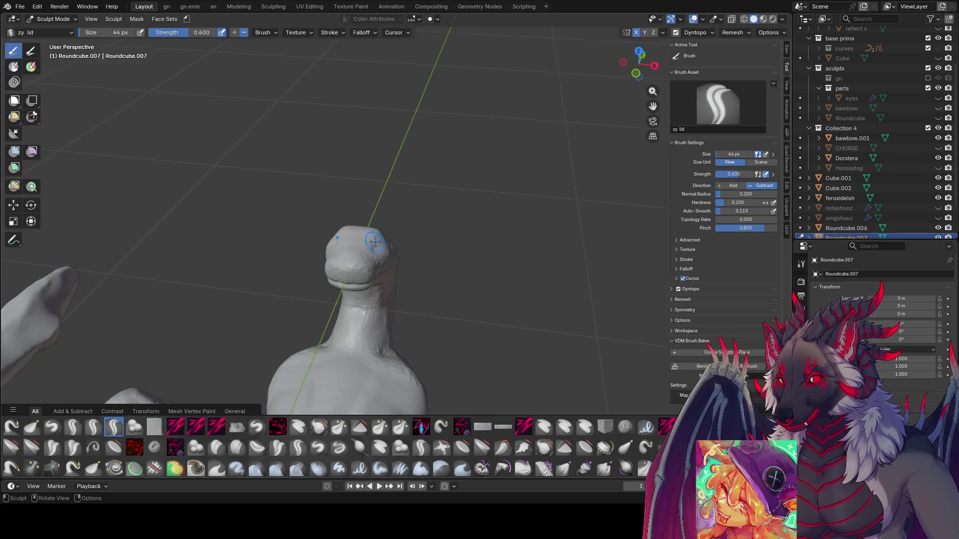
{"action": "key", "text": "f"}
{"action": "left_click", "coordinate": [374, 247]}
{"action": "mouse_move", "coordinate": [375, 247]}
{"action": "left_mouse_down"}
{"action": "mouse_move", "coordinate": [385, 245]}
{"action": "mouse_move", "coordinate": [364, 250]}
{"action": "left_mouse_up"}
{"action": "middle_click_drag", "start_coordinate": [364, 250], "coordinate": [332, 221]}
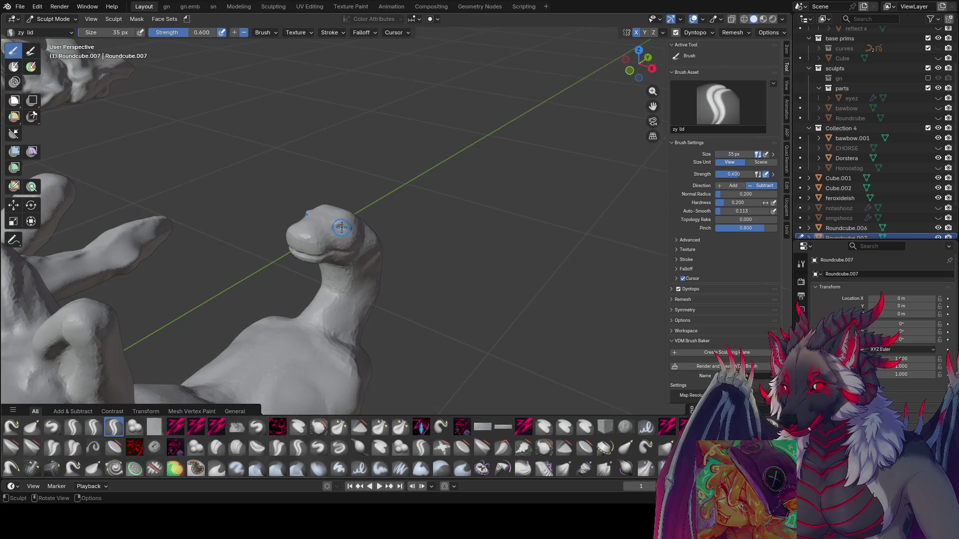
{"action": "mouse_move", "coordinate": [331, 220]}
{"action": "left_mouse_down"}
{"action": "mouse_move", "coordinate": [342, 234]}
{"action": "mouse_move", "coordinate": [336, 227]}
{"action": "left_mouse_up"}
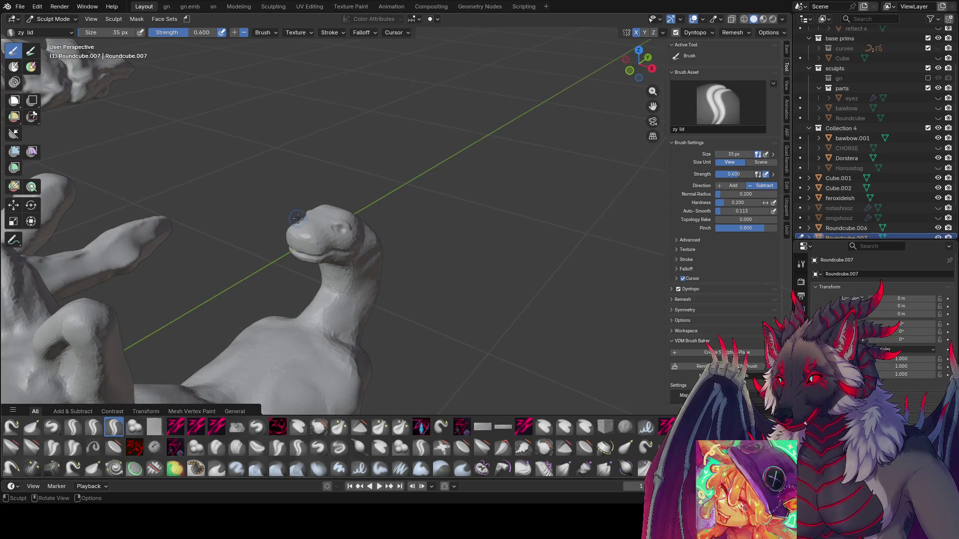
{"action": "mouse_move", "coordinate": [317, 226]}
{"action": "middle_mouse_down"}
{"action": "mouse_move", "coordinate": [300, 202]}
{"action": "mouse_move", "coordinate": [405, 223]}
{"action": "mouse_move", "coordinate": [370, 251]}
{"action": "mouse_move", "coordinate": [317, 260]}
{"action": "middle_mouse_up"}
Set the brush to 37 px and save inspire me.blend.
{"action": "key", "text": "bracketleft"}
{"action": "key", "text": "bracketleft"}
{"action": "key", "text": "bracketright"}
{"action": "key", "text": "bracketright"}
{"action": "key", "text": "bracketright"}
{"action": "key", "text": "ctrl+s"}
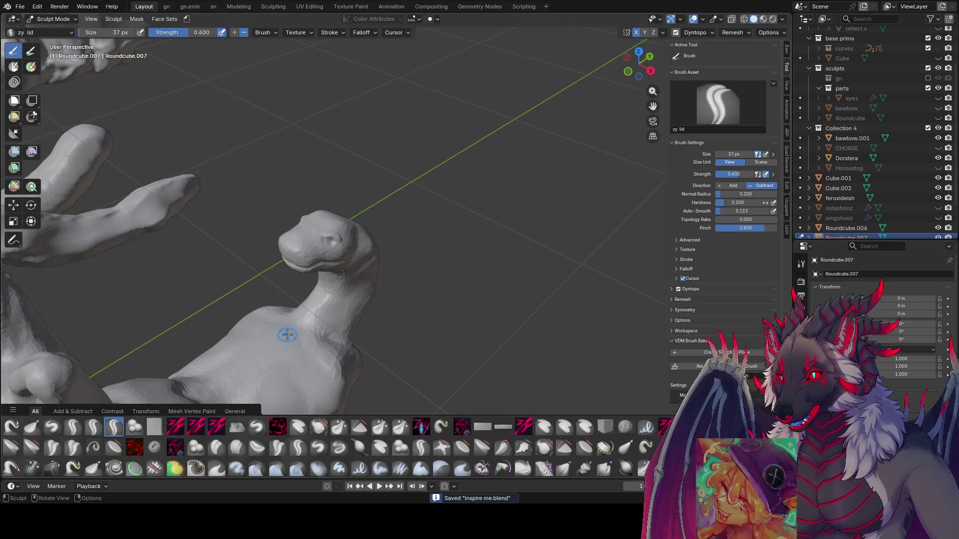
{"action": "mouse_move", "coordinate": [287, 334]}
{"action": "middle_mouse_down"}
{"action": "mouse_move", "coordinate": [273, 312]}
{"action": "mouse_move", "coordinate": [325, 317]}
{"action": "middle_mouse_up"}
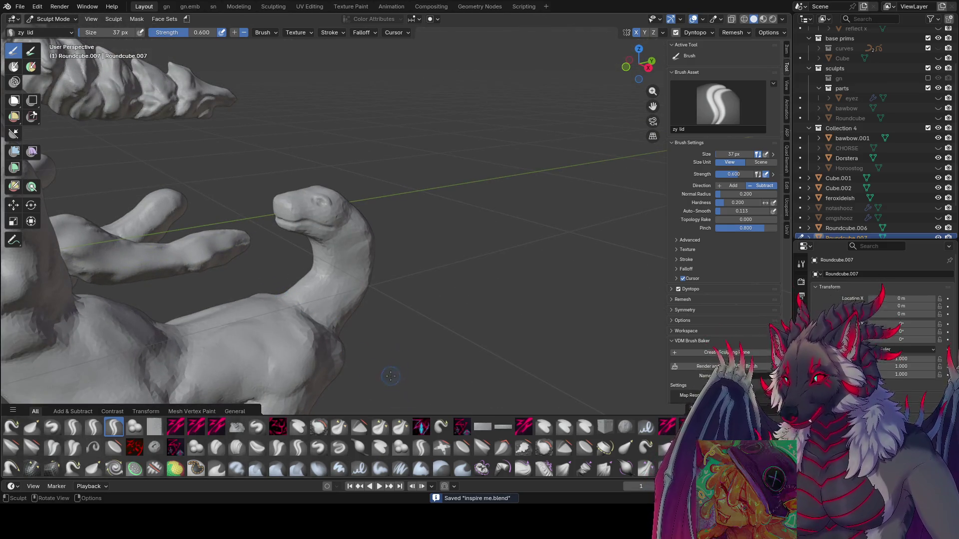
Switch to the zy panelize brush and resize it while facing the tail's snake head.
{"action": "left_click", "coordinate": [421, 427]}
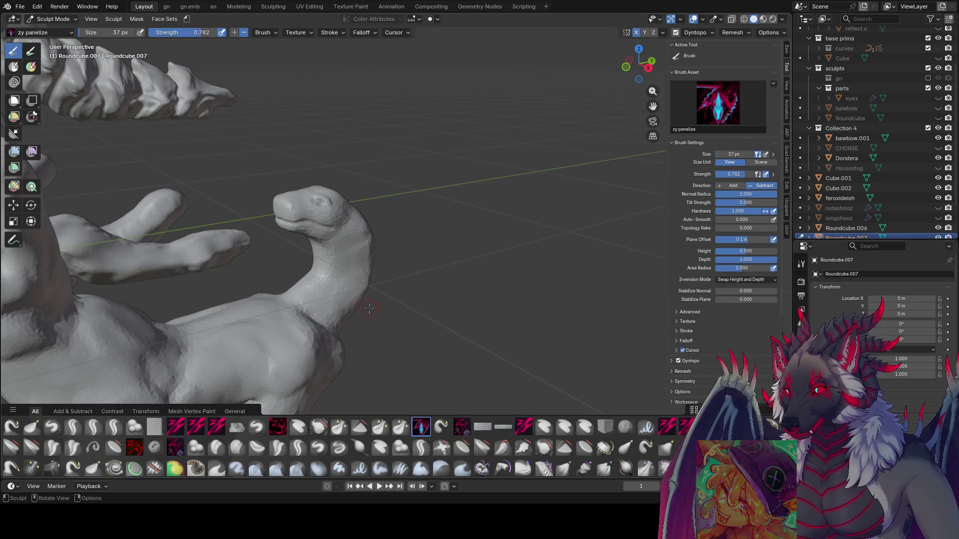
{"action": "mouse_move", "coordinate": [369, 308]}
{"action": "middle_mouse_down"}
{"action": "mouse_move", "coordinate": [364, 261]}
{"action": "mouse_move", "coordinate": [327, 277]}
{"action": "mouse_move", "coordinate": [343, 269]}
{"action": "mouse_move", "coordinate": [325, 234]}
{"action": "mouse_move", "coordinate": [325, 208]}
{"action": "mouse_move", "coordinate": [306, 188]}
{"action": "mouse_move", "coordinate": [336, 172]}
{"action": "mouse_move", "coordinate": [300, 204]}
{"action": "mouse_move", "coordinate": [344, 212]}
{"action": "mouse_move", "coordinate": [321, 223]}
{"action": "mouse_move", "coordinate": [313, 244]}
{"action": "mouse_move", "coordinate": [327, 278]}
{"action": "mouse_move", "coordinate": [324, 300]}
{"action": "mouse_move", "coordinate": [345, 274]}
{"action": "mouse_move", "coordinate": [347, 247]}
{"action": "mouse_move", "coordinate": [321, 216]}
{"action": "mouse_move", "coordinate": [398, 215]}
{"action": "mouse_move", "coordinate": [370, 243]}
{"action": "mouse_move", "coordinate": [423, 234]}
{"action": "mouse_move", "coordinate": [475, 206]}
{"action": "mouse_move", "coordinate": [466, 214]}
{"action": "mouse_move", "coordinate": [480, 235]}
{"action": "mouse_move", "coordinate": [471, 214]}
{"action": "mouse_move", "coordinate": [462, 224]}
{"action": "mouse_move", "coordinate": [473, 205]}
{"action": "mouse_move", "coordinate": [439, 207]}
{"action": "mouse_move", "coordinate": [448, 212]}
{"action": "mouse_move", "coordinate": [357, 256]}
{"action": "mouse_move", "coordinate": [375, 274]}
{"action": "mouse_move", "coordinate": [390, 246]}
{"action": "mouse_move", "coordinate": [261, 348]}
{"action": "middle_mouse_up"}
{"action": "key", "text": "f"}
{"action": "left_click", "coordinate": [351, 268]}
{"action": "key", "text": "f"}
{"action": "left_click", "coordinate": [326, 208]}
Shrink the panelize brush step by step down to 18 px for fine detail.
{"action": "key", "text": "f"}
{"action": "left_click", "coordinate": [319, 227]}
{"action": "key", "text": "f"}
{"action": "left_click", "coordinate": [347, 220]}
{"action": "key", "text": "f"}
{"action": "left_click", "coordinate": [382, 240]}
Enlarge the brush to 43 px and save inspire me.blend.
{"action": "key", "text": "f"}
{"action": "left_click", "coordinate": [478, 219]}
{"action": "key", "text": "f"}
{"action": "left_click", "coordinate": [460, 210]}
{"action": "key", "text": "ctrl+s"}
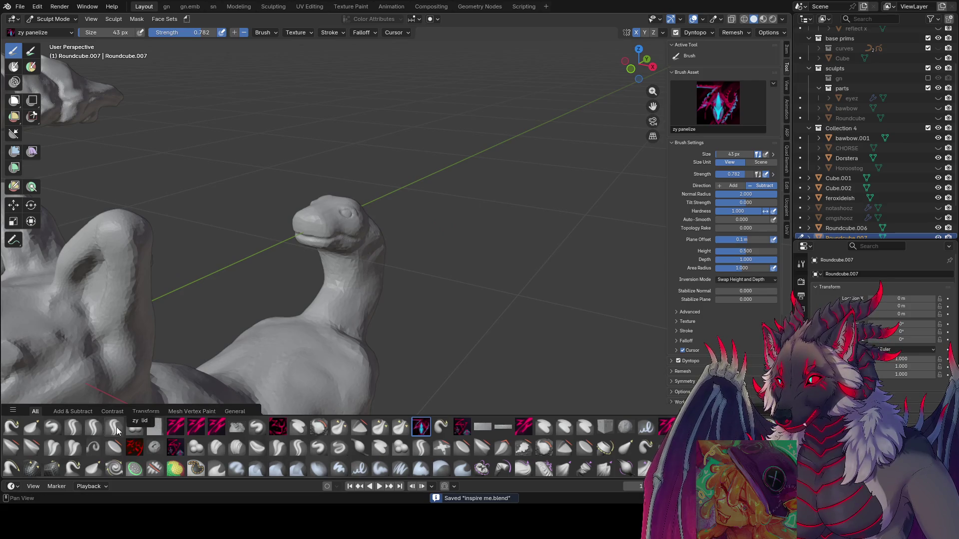
Switch to the zy lid brush at 49 px and orbit around the tail's snake head.
{"action": "left_click", "coordinate": [116, 427]}
{"action": "middle_click_drag", "start_coordinate": [270, 300], "coordinate": [332, 255]}
{"action": "left_click", "coordinate": [352, 234]}
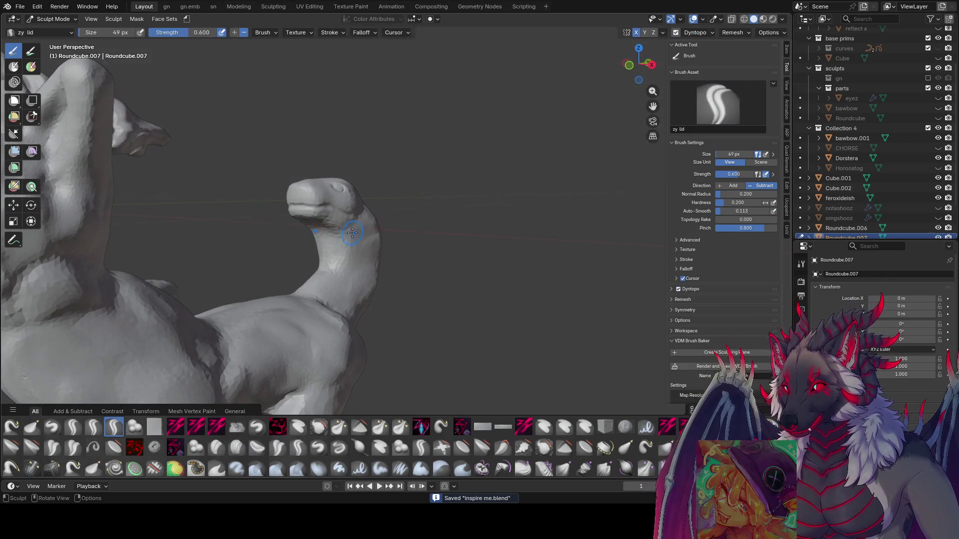
{"action": "mouse_move", "coordinate": [324, 242]}
{"action": "middle_mouse_down"}
{"action": "mouse_move", "coordinate": [603, 222]}
{"action": "mouse_move", "coordinate": [544, 249]}
{"action": "middle_mouse_up"}
{"action": "middle_click_drag", "start_coordinate": [434, 255], "coordinate": [424, 304]}
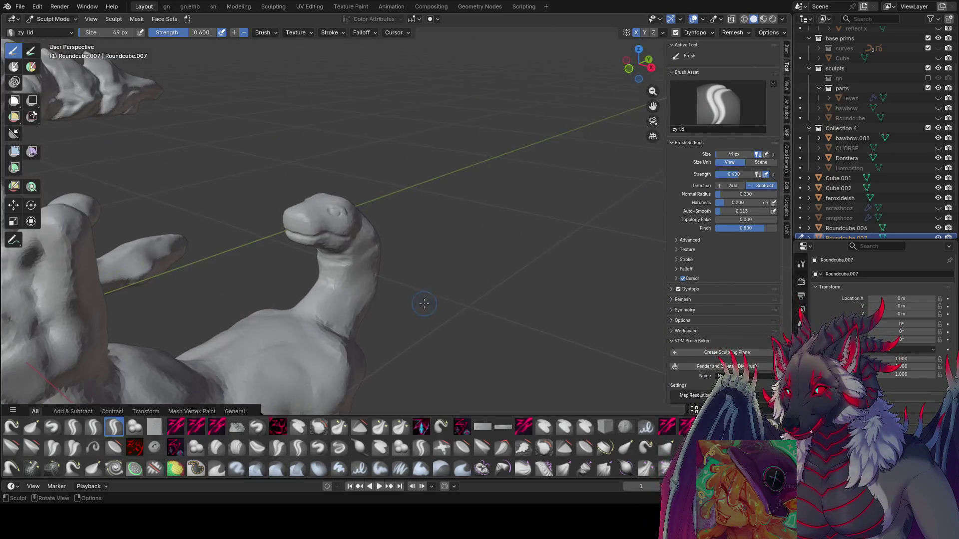
{"action": "mouse_move", "coordinate": [327, 274]}
{"action": "middle_mouse_down"}
{"action": "mouse_move", "coordinate": [300, 268]}
{"action": "mouse_move", "coordinate": [558, 241]}
{"action": "mouse_move", "coordinate": [517, 245]}
{"action": "mouse_move", "coordinate": [454, 275]}
{"action": "mouse_move", "coordinate": [381, 266]}
{"action": "mouse_move", "coordinate": [323, 278]}
{"action": "mouse_move", "coordinate": [379, 166]}
{"action": "mouse_move", "coordinate": [344, 178]}
{"action": "middle_mouse_up"}
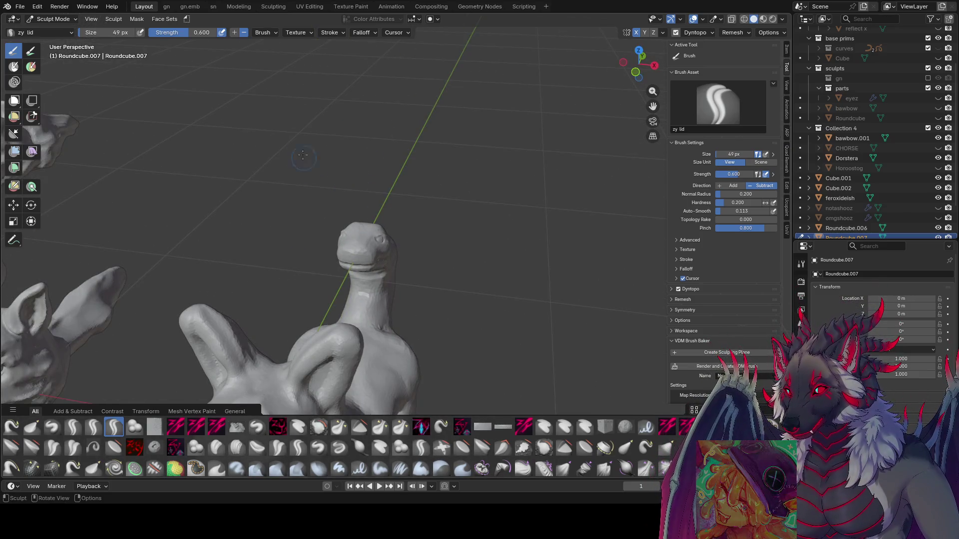
Sculpt detail on the snake head's face, shrink the brush to 25 px, and save.
{"action": "key", "text": "f"}
{"action": "left_click_drag", "start_coordinate": [367, 250], "coordinate": [373, 253]}
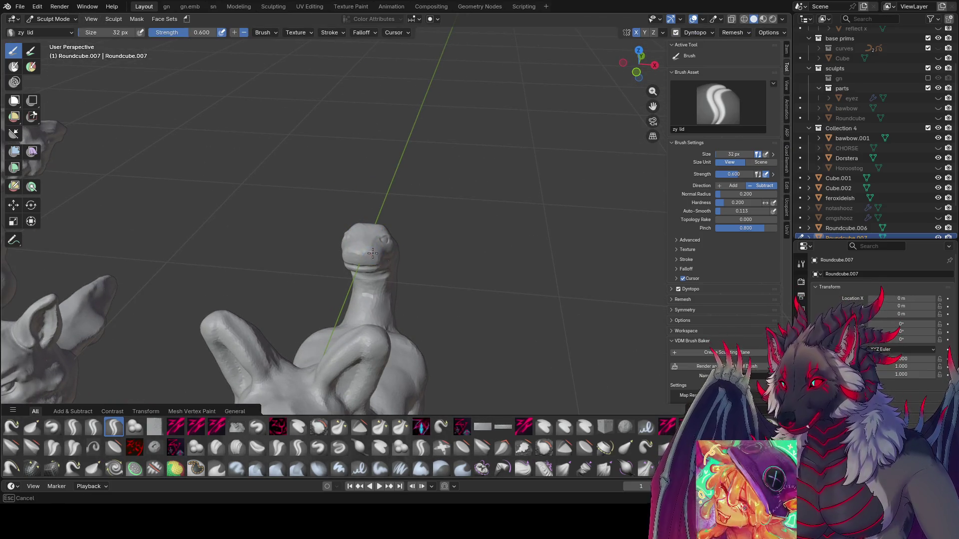
{"action": "mouse_move", "coordinate": [378, 247]}
{"action": "middle_mouse_down"}
{"action": "mouse_move", "coordinate": [342, 252]}
{"action": "mouse_move", "coordinate": [319, 225]}
{"action": "mouse_move", "coordinate": [359, 229]}
{"action": "mouse_move", "coordinate": [318, 218]}
{"action": "mouse_move", "coordinate": [385, 235]}
{"action": "mouse_move", "coordinate": [489, 221]}
{"action": "mouse_move", "coordinate": [352, 250]}
{"action": "mouse_move", "coordinate": [349, 231]}
{"action": "mouse_move", "coordinate": [353, 246]}
{"action": "mouse_move", "coordinate": [425, 174]}
{"action": "mouse_move", "coordinate": [437, 137]}
{"action": "mouse_move", "coordinate": [370, 323]}
{"action": "middle_mouse_up"}
{"action": "key", "text": "f"}
{"action": "key", "text": "f"}
{"action": "middle_click_drag", "start_coordinate": [467, 321], "coordinate": [469, 186]}
{"action": "key", "text": "ctrl+s"}
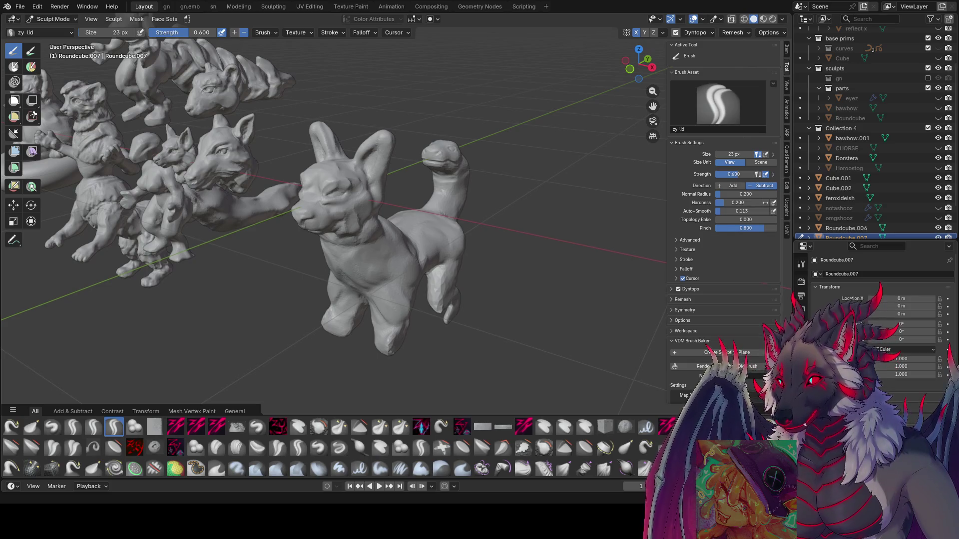
Orbit the sculpt group to view it from behind and save inspire me.blend.
{"action": "scroll", "coordinate": [419, 206], "scroll_direction": "down", "scroll_amount": 6}
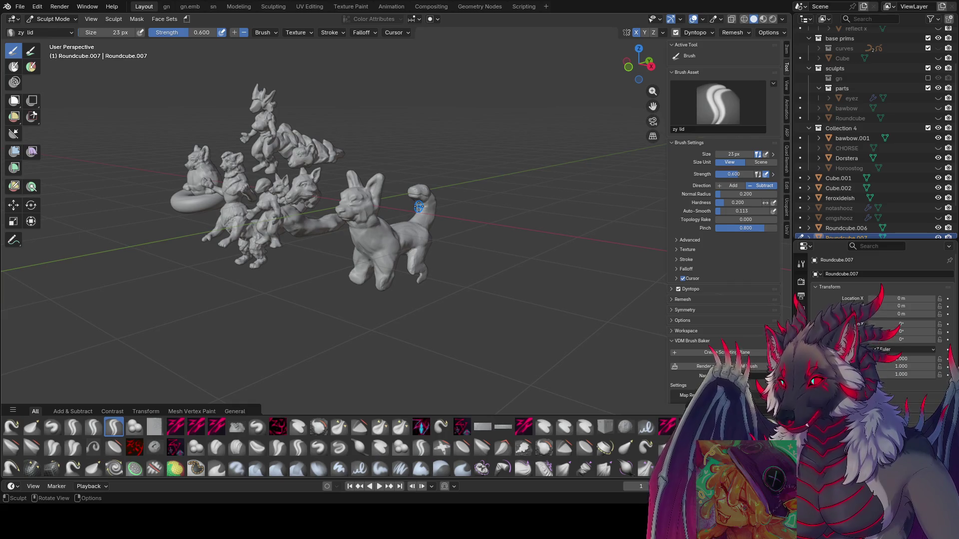
{"action": "mouse_move", "coordinate": [322, 176]}
{"action": "middle_mouse_down"}
{"action": "mouse_move", "coordinate": [762, 250]}
{"action": "mouse_move", "coordinate": [453, 243]}
{"action": "mouse_move", "coordinate": [536, 233]}
{"action": "mouse_move", "coordinate": [443, 260]}
{"action": "middle_mouse_up"}
{"action": "key", "text": "ctrl+s"}
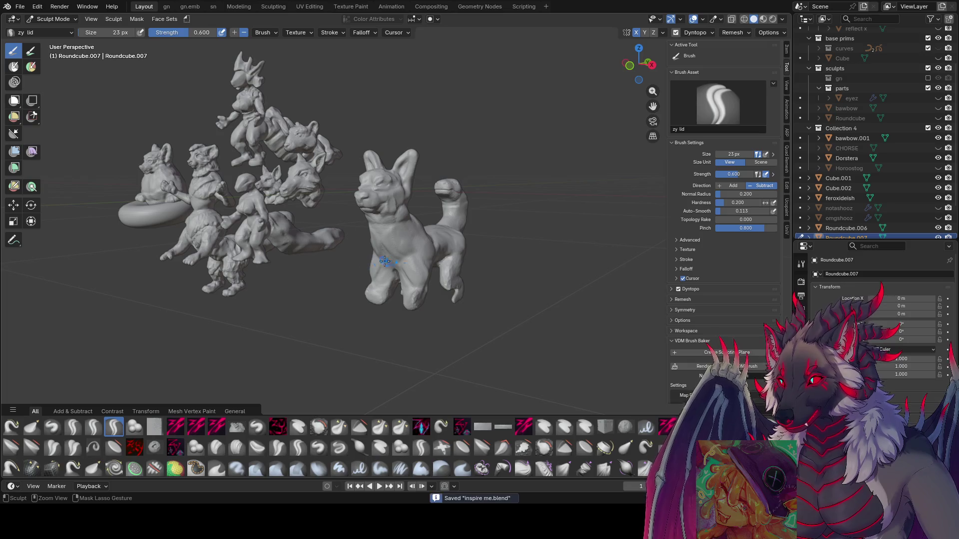
{"action": "scroll", "coordinate": [427, 207], "scroll_direction": "up", "scroll_amount": 3}
{"action": "mouse_move", "coordinate": [461, 166]}
{"action": "middle_mouse_down"}
{"action": "mouse_move", "coordinate": [412, 206]}
{"action": "mouse_move", "coordinate": [420, 199]}
{"action": "middle_mouse_up"}
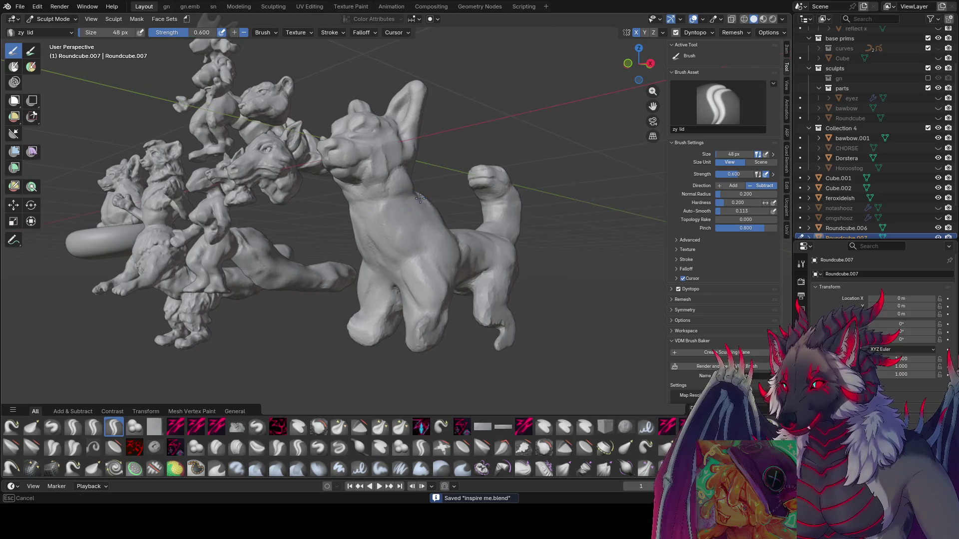
Carve creases across the dog's chest, neck and shoulder with the brush at 43 px.
{"action": "mouse_move", "coordinate": [421, 218]}
{"action": "left_mouse_down"}
{"action": "mouse_move", "coordinate": [411, 246]}
{"action": "mouse_move", "coordinate": [397, 245]}
{"action": "mouse_move", "coordinate": [405, 257]}
{"action": "mouse_move", "coordinate": [375, 265]}
{"action": "left_mouse_up"}
{"action": "middle_click_drag", "start_coordinate": [375, 265], "coordinate": [385, 214]}
{"action": "key", "text": "f"}
{"action": "left_click", "coordinate": [381, 217]}
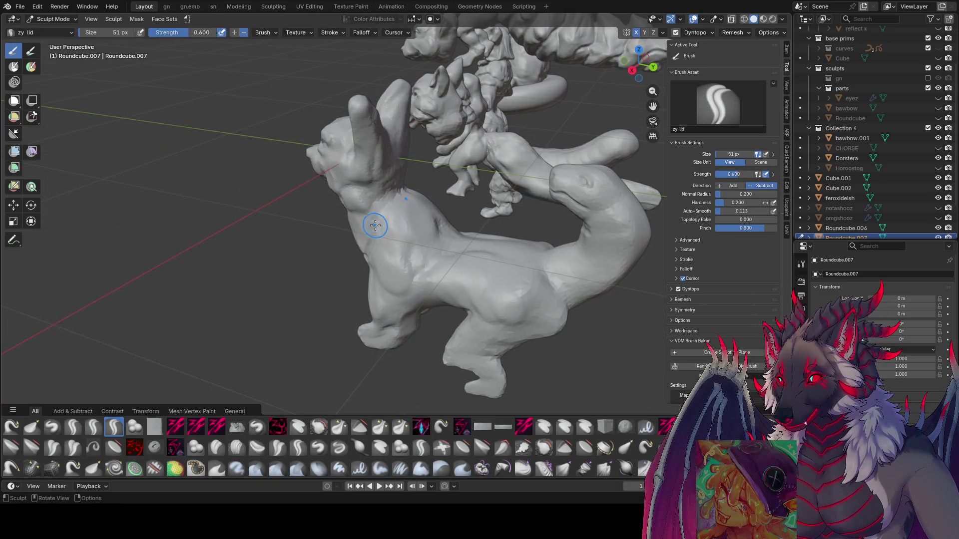
{"action": "key", "text": "f"}
{"action": "left_click", "coordinate": [370, 222]}
{"action": "left_click_drag", "start_coordinate": [371, 222], "coordinate": [377, 210]}
Check the dog from lower, side and front views, keeping the brush at 43 px.
{"action": "mouse_move", "coordinate": [390, 206]}
{"action": "middle_mouse_down"}
{"action": "mouse_move", "coordinate": [381, 205]}
{"action": "mouse_move", "coordinate": [401, 194]}
{"action": "mouse_move", "coordinate": [380, 232]}
{"action": "mouse_move", "coordinate": [381, 223]}
{"action": "mouse_move", "coordinate": [372, 226]}
{"action": "mouse_move", "coordinate": [376, 244]}
{"action": "mouse_move", "coordinate": [395, 250]}
{"action": "mouse_move", "coordinate": [398, 238]}
{"action": "middle_mouse_up"}
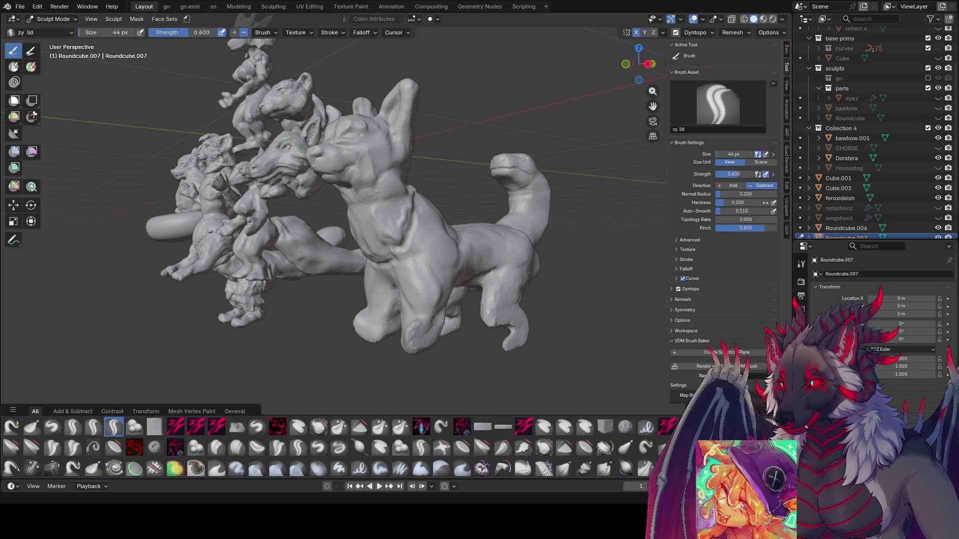
{"action": "middle_click_drag", "start_coordinate": [440, 199], "coordinate": [472, 192]}
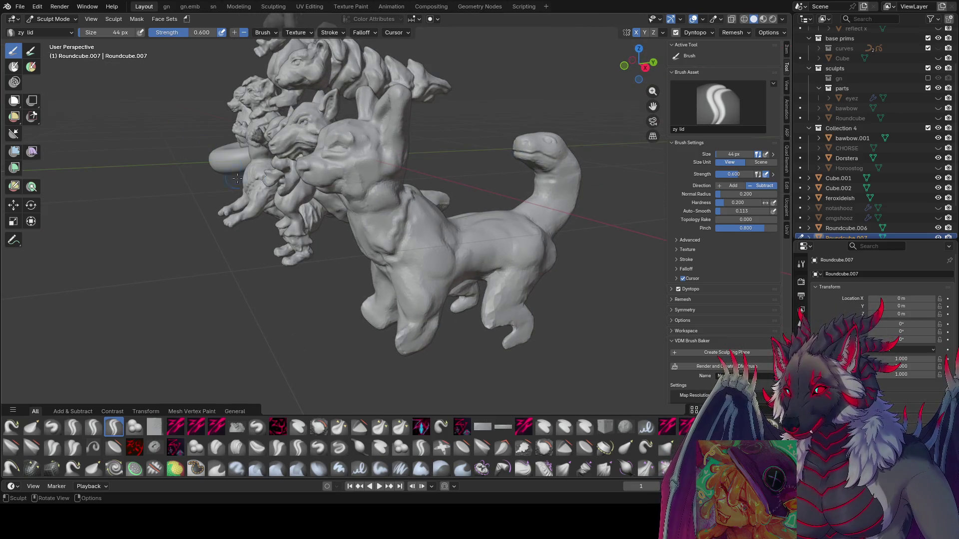
{"action": "mouse_move", "coordinate": [461, 135]}
{"action": "middle_mouse_down"}
{"action": "mouse_move", "coordinate": [370, 165]}
{"action": "mouse_move", "coordinate": [375, 178]}
{"action": "mouse_move", "coordinate": [361, 192]}
{"action": "mouse_move", "coordinate": [366, 171]}
{"action": "mouse_move", "coordinate": [379, 185]}
{"action": "mouse_move", "coordinate": [406, 160]}
{"action": "mouse_move", "coordinate": [481, 165]}
{"action": "mouse_move", "coordinate": [503, 97]}
{"action": "mouse_move", "coordinate": [532, 102]}
{"action": "middle_mouse_up"}
{"action": "key", "text": "bracketleft"}
{"action": "key", "text": "bracketleft"}
{"action": "key", "text": "bracketleft"}
{"action": "key", "text": "bracketright"}
{"action": "key", "text": "bracketright"}
{"action": "key", "text": "bracketright"}
Maximize the 3D view, orbit to the dog's front, and save the file.
{"action": "key", "text": "ctrl+space"}
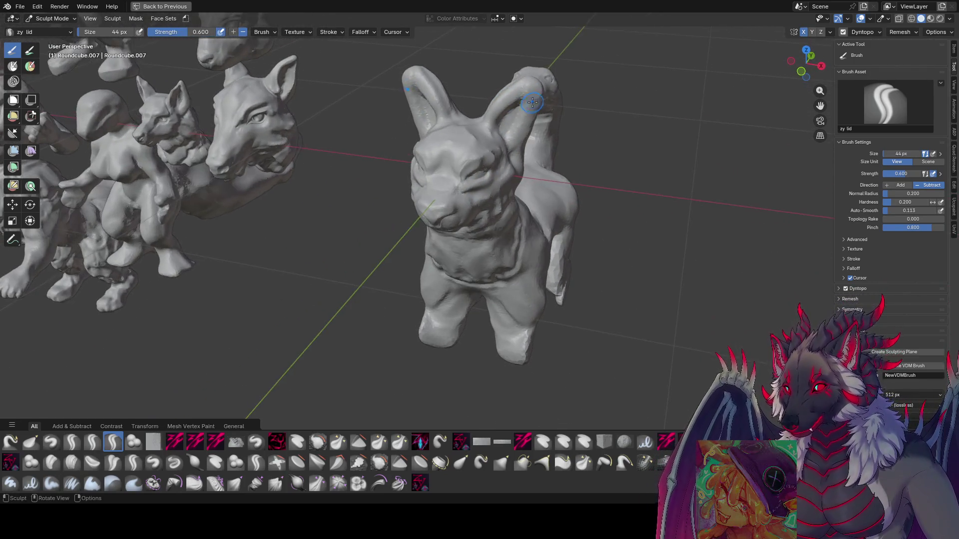
{"action": "mouse_move", "coordinate": [510, 136]}
{"action": "middle_mouse_down"}
{"action": "mouse_move", "coordinate": [490, 117]}
{"action": "mouse_move", "coordinate": [454, 161]}
{"action": "mouse_move", "coordinate": [458, 135]}
{"action": "mouse_move", "coordinate": [445, 138]}
{"action": "mouse_move", "coordinate": [497, 104]}
{"action": "mouse_move", "coordinate": [497, 116]}
{"action": "mouse_move", "coordinate": [459, 129]}
{"action": "mouse_move", "coordinate": [414, 129]}
{"action": "mouse_move", "coordinate": [442, 115]}
{"action": "middle_mouse_up"}
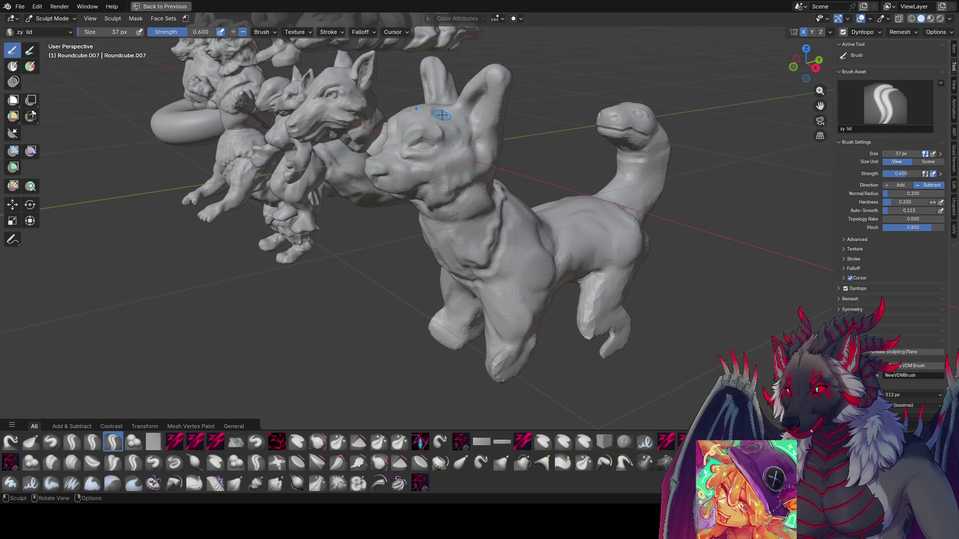
{"action": "mouse_move", "coordinate": [492, 136]}
{"action": "middle_mouse_down"}
{"action": "mouse_move", "coordinate": [557, 88]}
{"action": "mouse_move", "coordinate": [636, 93]}
{"action": "mouse_move", "coordinate": [601, 128]}
{"action": "mouse_move", "coordinate": [471, 203]}
{"action": "mouse_move", "coordinate": [623, 160]}
{"action": "mouse_move", "coordinate": [752, 172]}
{"action": "mouse_move", "coordinate": [632, 137]}
{"action": "mouse_move", "coordinate": [408, 220]}
{"action": "mouse_move", "coordinate": [545, 224]}
{"action": "middle_mouse_up"}
{"action": "key", "text": "ctrl+s"}
Set the brush to 75 px and carve mirrored detail between the dog's legs from below.
{"action": "left_click", "coordinate": [494, 220]}
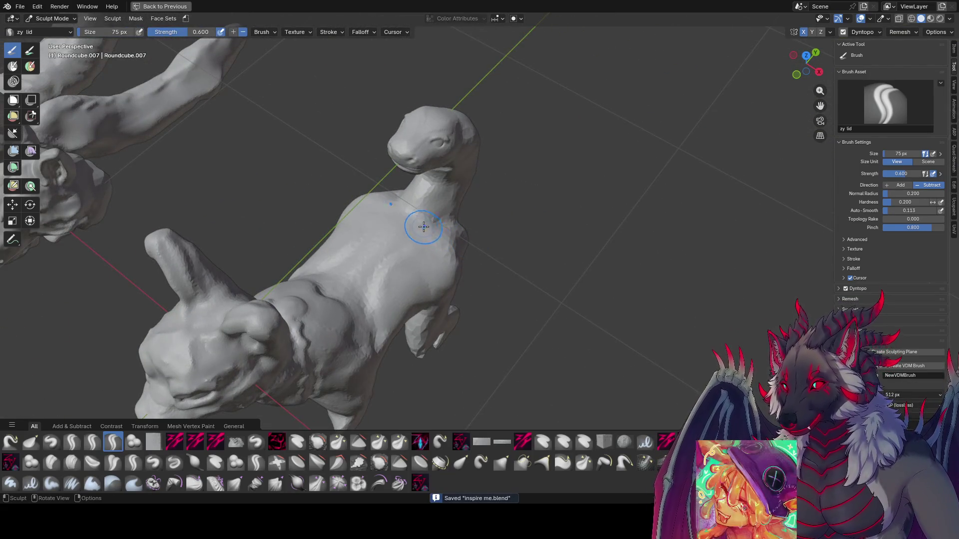
{"action": "mouse_move", "coordinate": [421, 227]}
{"action": "middle_mouse_down"}
{"action": "mouse_move", "coordinate": [423, 206]}
{"action": "mouse_move", "coordinate": [492, 253]}
{"action": "mouse_move", "coordinate": [470, 255]}
{"action": "middle_mouse_up"}
{"action": "mouse_move", "coordinate": [471, 290]}
{"action": "middle_mouse_down"}
{"action": "mouse_move", "coordinate": [429, 260]}
{"action": "mouse_move", "coordinate": [359, 250]}
{"action": "mouse_move", "coordinate": [344, 269]}
{"action": "middle_mouse_up"}
{"action": "scroll", "coordinate": [336, 280], "scroll_direction": "up", "scroll_amount": 4}
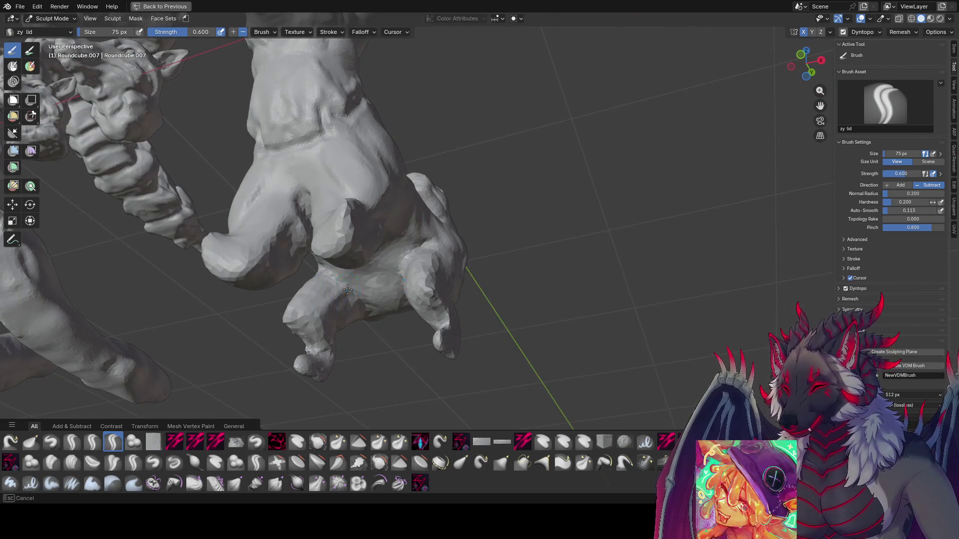
{"action": "middle_click_drag", "start_coordinate": [382, 296], "coordinate": [524, 320]}
{"action": "mouse_move", "coordinate": [524, 319]}
{"action": "left_mouse_down"}
{"action": "mouse_move", "coordinate": [529, 342]}
{"action": "mouse_move", "coordinate": [530, 290]}
{"action": "mouse_move", "coordinate": [530, 327]}
{"action": "left_mouse_up"}
{"action": "mouse_move", "coordinate": [530, 327]}
{"action": "middle_mouse_down"}
{"action": "mouse_move", "coordinate": [542, 339]}
{"action": "mouse_move", "coordinate": [515, 321]}
{"action": "middle_mouse_up"}
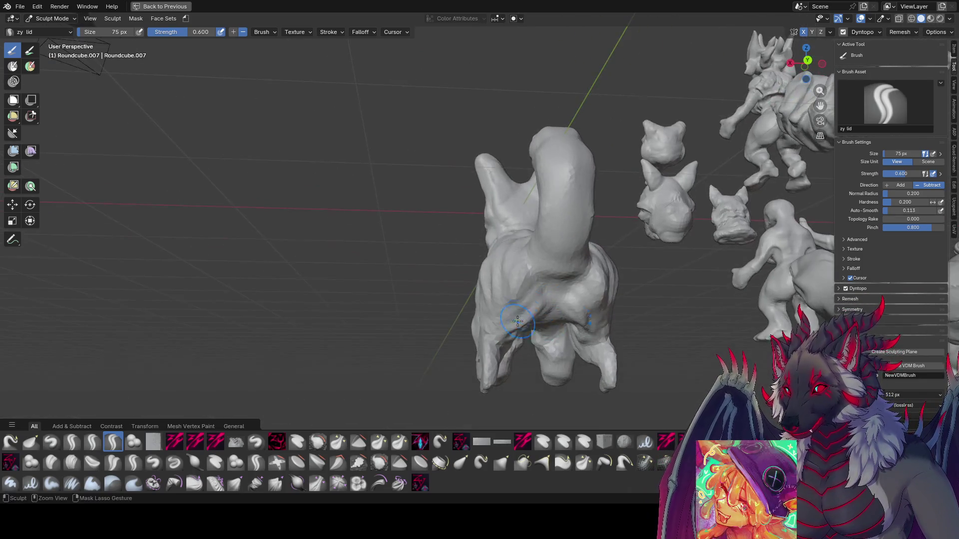
{"action": "mouse_move", "coordinate": [559, 280]}
{"action": "left_mouse_down"}
{"action": "mouse_move", "coordinate": [546, 309]}
{"action": "mouse_move", "coordinate": [510, 328]}
{"action": "left_mouse_up"}
{"action": "mouse_move", "coordinate": [509, 328]}
{"action": "middle_mouse_down"}
{"action": "mouse_move", "coordinate": [528, 273]}
{"action": "mouse_move", "coordinate": [627, 280]}
{"action": "mouse_move", "coordinate": [488, 321]}
{"action": "middle_mouse_up"}
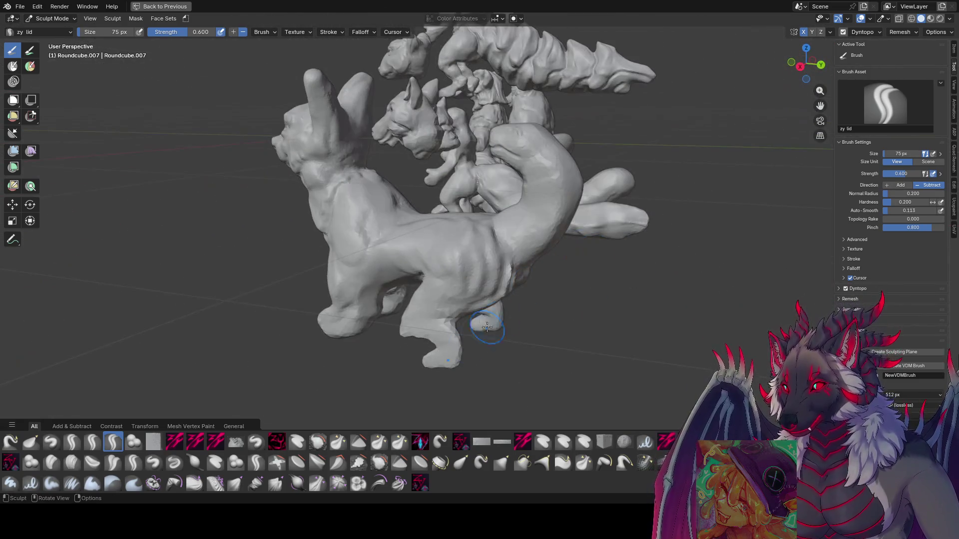
Switch back to the zy panelize brush at a smaller size and carve panel planes along the creature's flank.
{"action": "key", "text": "shift+1"}
{"action": "key", "text": "f"}
{"action": "left_click", "coordinate": [488, 274]}
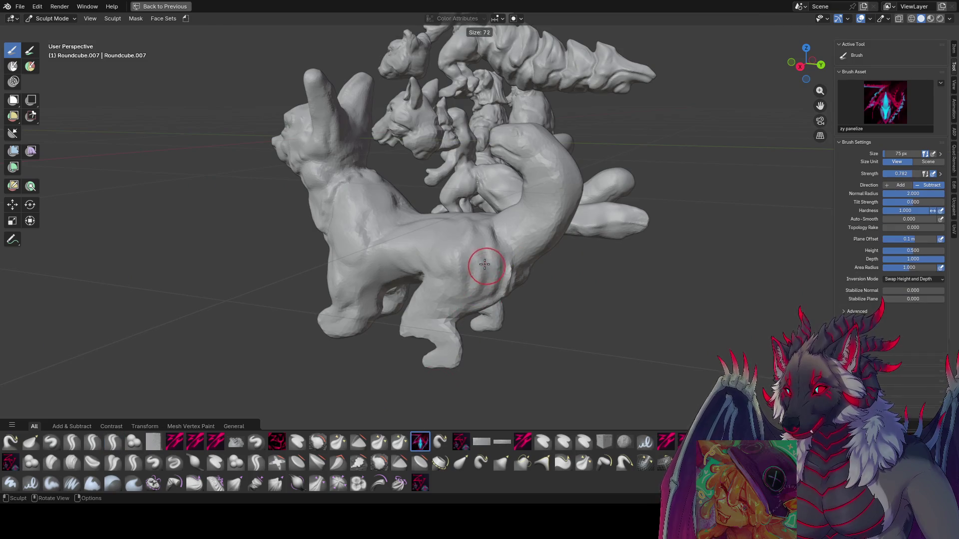
{"action": "middle_click_drag", "start_coordinate": [488, 274], "coordinate": [473, 254]}
{"action": "mouse_move", "coordinate": [473, 255]}
{"action": "left_mouse_down"}
{"action": "mouse_move", "coordinate": [495, 272]}
{"action": "mouse_move", "coordinate": [489, 308]}
{"action": "left_mouse_up"}
{"action": "mouse_move", "coordinate": [490, 307]}
{"action": "middle_mouse_down"}
{"action": "mouse_move", "coordinate": [514, 253]}
{"action": "mouse_move", "coordinate": [507, 309]}
{"action": "mouse_move", "coordinate": [482, 274]}
{"action": "middle_mouse_up"}
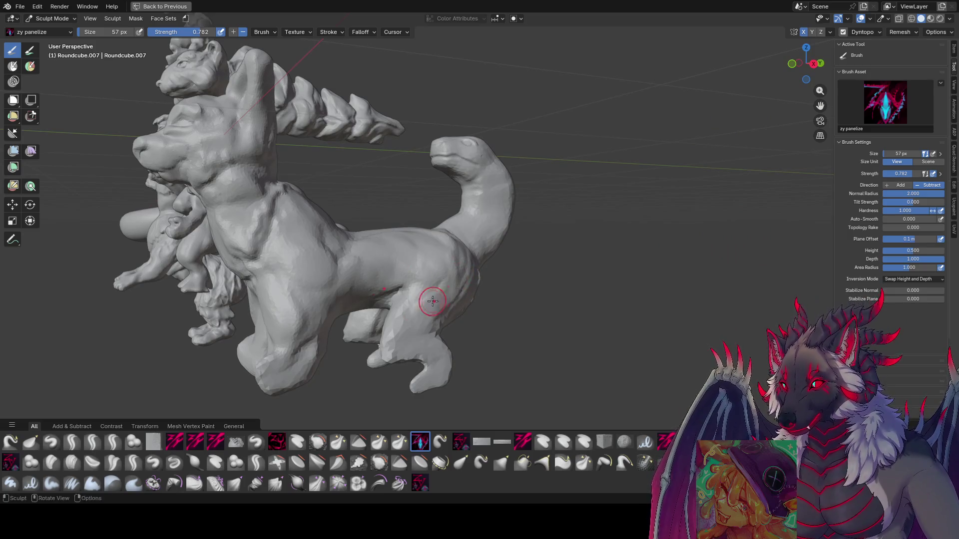
{"action": "mouse_move", "coordinate": [439, 300]}
{"action": "middle_mouse_down"}
{"action": "mouse_move", "coordinate": [424, 300]}
{"action": "mouse_move", "coordinate": [487, 230]}
{"action": "mouse_move", "coordinate": [364, 274]}
{"action": "mouse_move", "coordinate": [364, 334]}
{"action": "middle_mouse_up"}
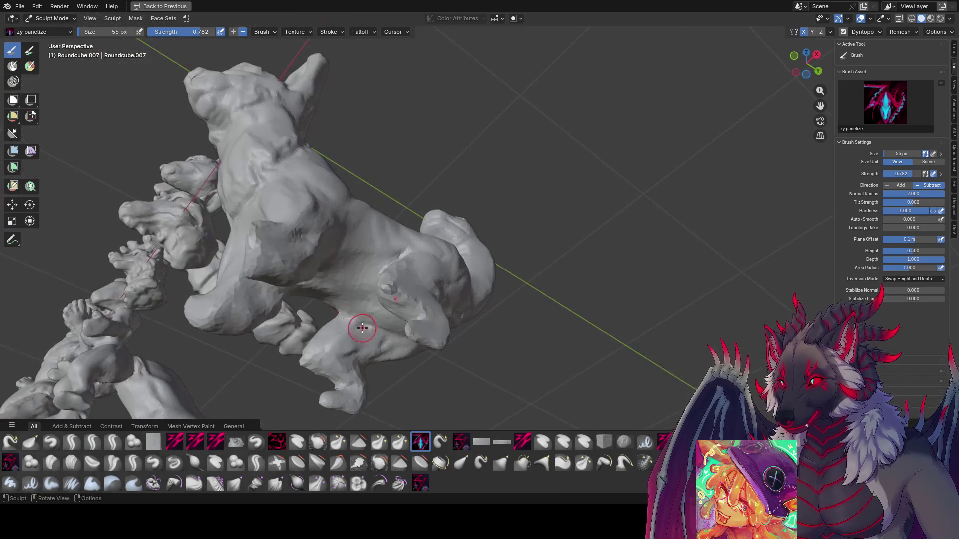
{"action": "mouse_move", "coordinate": [406, 310]}
{"action": "middle_mouse_down"}
{"action": "mouse_move", "coordinate": [572, 315]}
{"action": "mouse_move", "coordinate": [471, 256]}
{"action": "mouse_move", "coordinate": [470, 214]}
{"action": "mouse_move", "coordinate": [449, 211]}
{"action": "middle_mouse_up"}
Resize the panelize brush through 54 and 45 px, settling on 65 px.
{"action": "key", "text": "f"}
{"action": "left_click", "coordinate": [449, 211]}
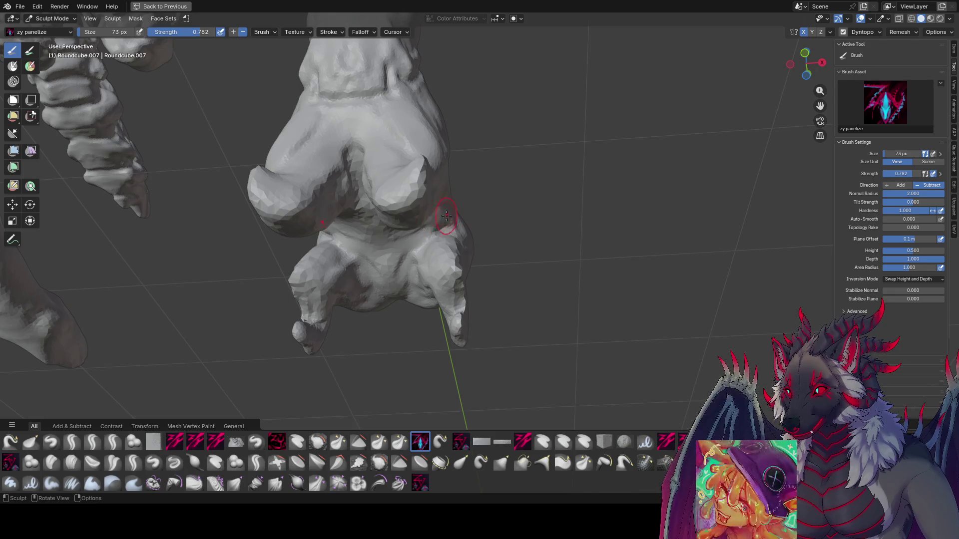
{"action": "mouse_move", "coordinate": [349, 271]}
{"action": "middle_mouse_down"}
{"action": "mouse_move", "coordinate": [352, 299]}
{"action": "mouse_move", "coordinate": [372, 315]}
{"action": "mouse_move", "coordinate": [362, 331]}
{"action": "mouse_move", "coordinate": [334, 331]}
{"action": "mouse_move", "coordinate": [354, 287]}
{"action": "middle_mouse_up"}
{"action": "key", "text": "f"}
{"action": "left_click", "coordinate": [343, 278]}
{"action": "key", "text": "f"}
{"action": "left_click", "coordinate": [372, 314]}
{"action": "key", "text": "f"}
{"action": "left_click", "coordinate": [343, 326]}
Flatten panels into the belly and under the front leg.
{"action": "mouse_move", "coordinate": [355, 288]}
{"action": "left_mouse_down"}
{"action": "mouse_move", "coordinate": [343, 285]}
{"action": "mouse_move", "coordinate": [407, 261]}
{"action": "mouse_move", "coordinate": [427, 232]}
{"action": "left_mouse_up"}
{"action": "middle_click_drag", "start_coordinate": [427, 232], "coordinate": [387, 272]}
{"action": "left_click_drag", "start_coordinate": [387, 272], "coordinate": [394, 265]}
{"action": "middle_click_drag", "start_coordinate": [394, 264], "coordinate": [394, 285]}
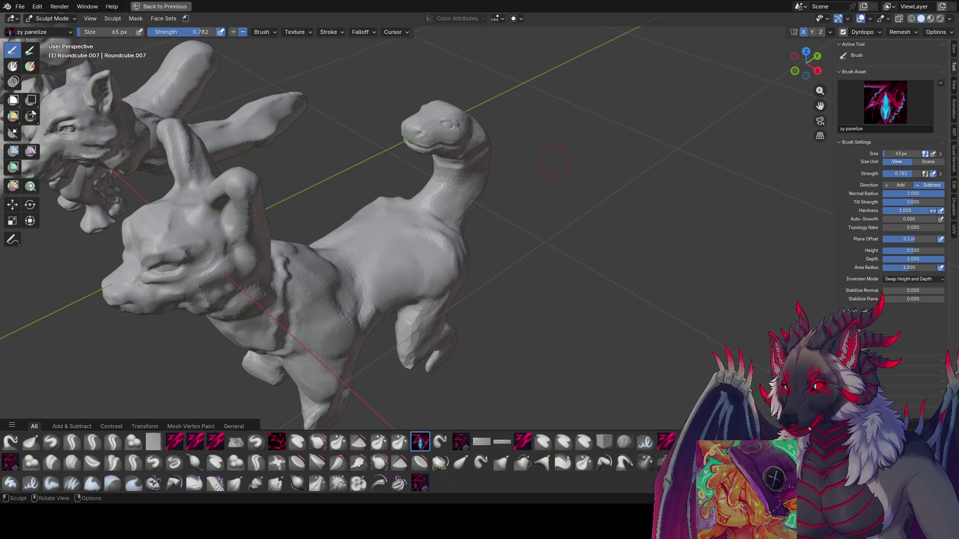
Panelize the creature's back, flanks and legs, resizing the brush through 84, 75 and 64 px.
{"action": "mouse_move", "coordinate": [550, 220]}
{"action": "middle_mouse_down"}
{"action": "mouse_move", "coordinate": [456, 203]}
{"action": "mouse_move", "coordinate": [404, 235]}
{"action": "mouse_move", "coordinate": [460, 279]}
{"action": "mouse_move", "coordinate": [496, 280]}
{"action": "middle_mouse_up"}
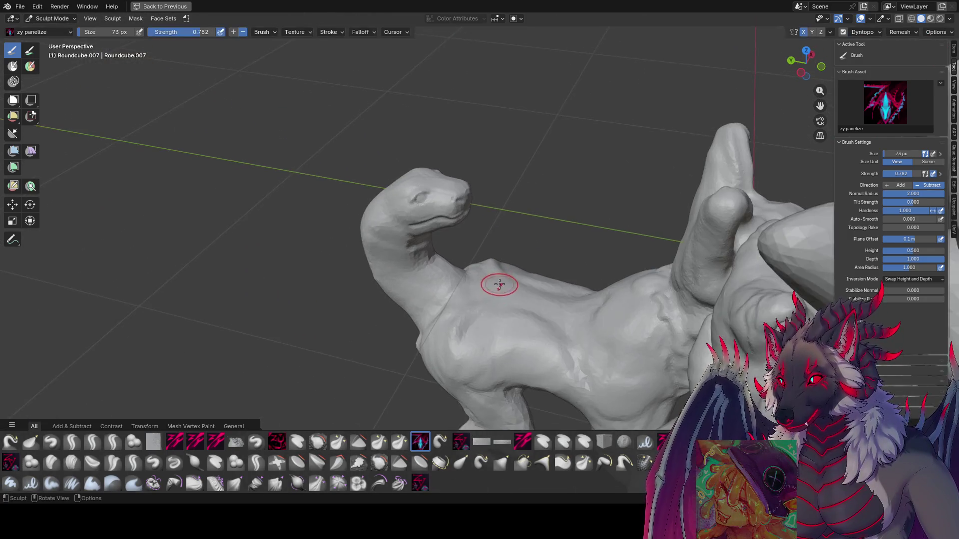
{"action": "mouse_move", "coordinate": [469, 364]}
{"action": "middle_mouse_down"}
{"action": "mouse_move", "coordinate": [556, 257]}
{"action": "mouse_move", "coordinate": [520, 252]}
{"action": "mouse_move", "coordinate": [480, 213]}
{"action": "middle_mouse_up"}
{"action": "left_click", "coordinate": [561, 276]}
{"action": "mouse_move", "coordinate": [467, 274]}
{"action": "middle_mouse_down"}
{"action": "mouse_move", "coordinate": [452, 260]}
{"action": "mouse_move", "coordinate": [466, 240]}
{"action": "mouse_move", "coordinate": [455, 246]}
{"action": "middle_mouse_up"}
{"action": "key", "text": "f"}
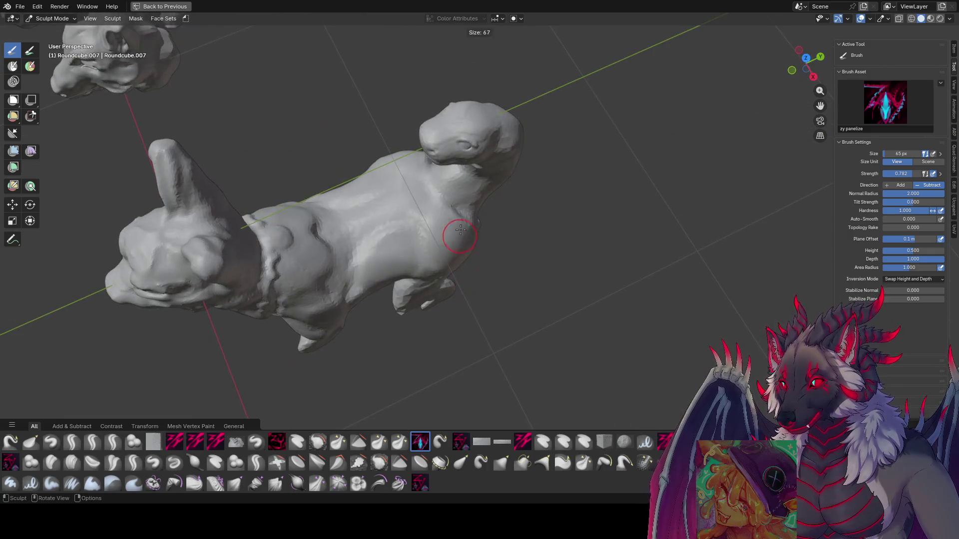
{"action": "left_click", "coordinate": [469, 229]}
{"action": "mouse_move", "coordinate": [430, 214]}
{"action": "middle_mouse_down"}
{"action": "mouse_move", "coordinate": [457, 218]}
{"action": "mouse_move", "coordinate": [430, 279]}
{"action": "mouse_move", "coordinate": [364, 275]}
{"action": "middle_mouse_up"}
{"action": "key", "text": "f"}
{"action": "key", "text": "f"}
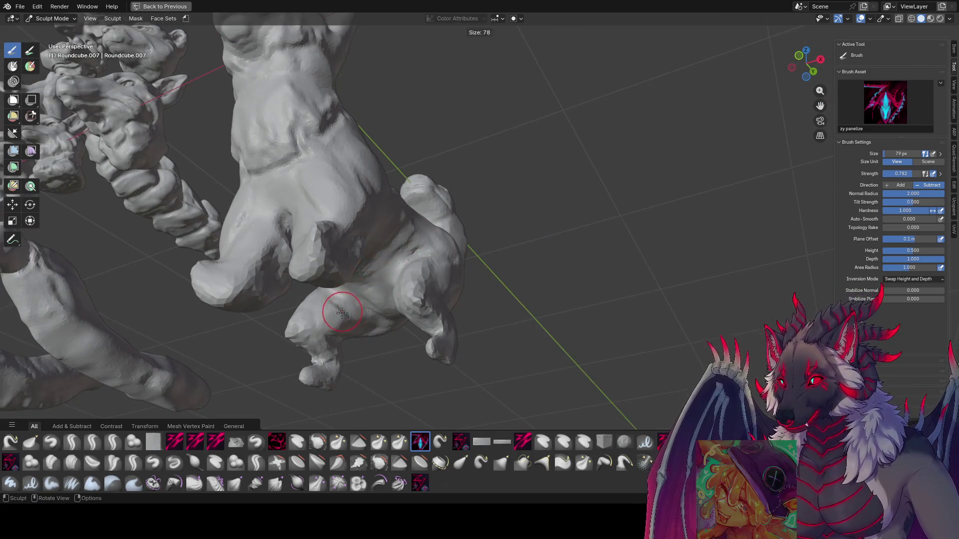
{"action": "left_click", "coordinate": [343, 307]}
{"action": "left_click", "coordinate": [343, 307]}
{"action": "mouse_move", "coordinate": [331, 310]}
{"action": "middle_mouse_down"}
{"action": "mouse_move", "coordinate": [314, 334]}
{"action": "mouse_move", "coordinate": [606, 331]}
{"action": "mouse_move", "coordinate": [610, 321]}
{"action": "mouse_move", "coordinate": [528, 315]}
{"action": "mouse_move", "coordinate": [589, 303]}
{"action": "mouse_move", "coordinate": [555, 299]}
{"action": "mouse_move", "coordinate": [593, 275]}
{"action": "middle_mouse_up"}
{"action": "middle_click_drag", "start_coordinate": [589, 315], "coordinate": [563, 316]}
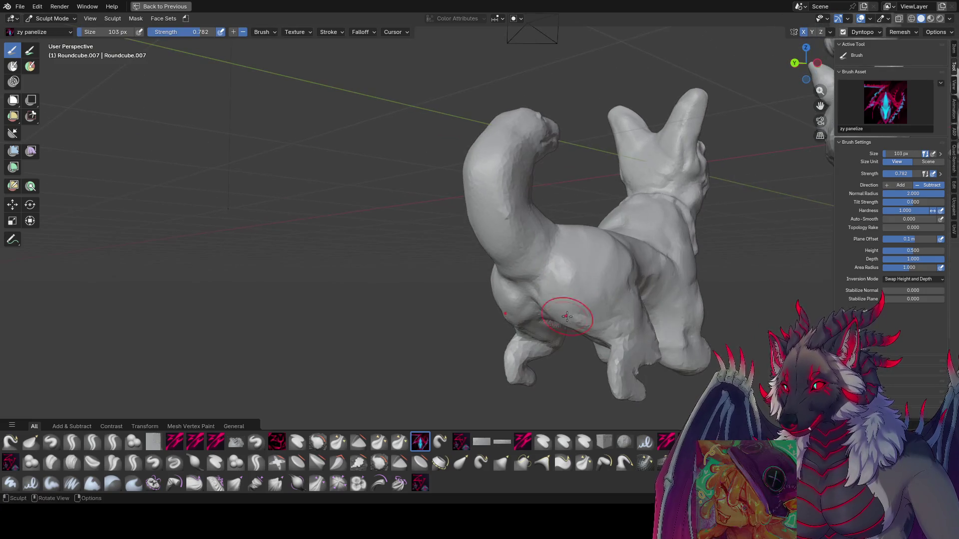
Stroke panel detail over the hind legs and paws, stepping the brush from 56 px down to 40 px.
{"action": "scroll", "coordinate": [493, 309], "scroll_direction": "up", "scroll_amount": 5}
{"action": "scroll", "coordinate": [493, 309], "scroll_direction": "down", "scroll_amount": 5}
{"action": "mouse_move", "coordinate": [493, 309]}
{"action": "middle_mouse_down"}
{"action": "mouse_move", "coordinate": [507, 272]}
{"action": "mouse_move", "coordinate": [512, 316]}
{"action": "mouse_move", "coordinate": [499, 300]}
{"action": "mouse_move", "coordinate": [389, 320]}
{"action": "mouse_move", "coordinate": [357, 320]}
{"action": "mouse_move", "coordinate": [349, 307]}
{"action": "mouse_move", "coordinate": [332, 330]}
{"action": "middle_mouse_up"}
{"action": "scroll", "coordinate": [449, 310], "scroll_direction": "up", "scroll_amount": 4}
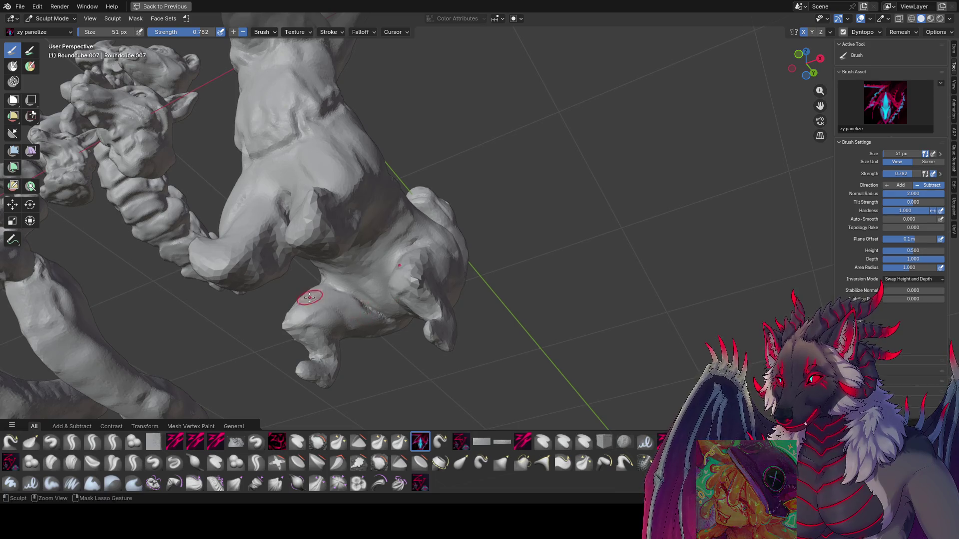
{"action": "mouse_move", "coordinate": [318, 295]}
{"action": "middle_mouse_down"}
{"action": "mouse_move", "coordinate": [420, 328]}
{"action": "mouse_move", "coordinate": [447, 270]}
{"action": "mouse_move", "coordinate": [504, 291]}
{"action": "mouse_move", "coordinate": [547, 285]}
{"action": "mouse_move", "coordinate": [430, 263]}
{"action": "mouse_move", "coordinate": [402, 267]}
{"action": "mouse_move", "coordinate": [327, 318]}
{"action": "middle_mouse_up"}
{"action": "key", "text": "bracketright"}
{"action": "key", "text": "bracketright"}
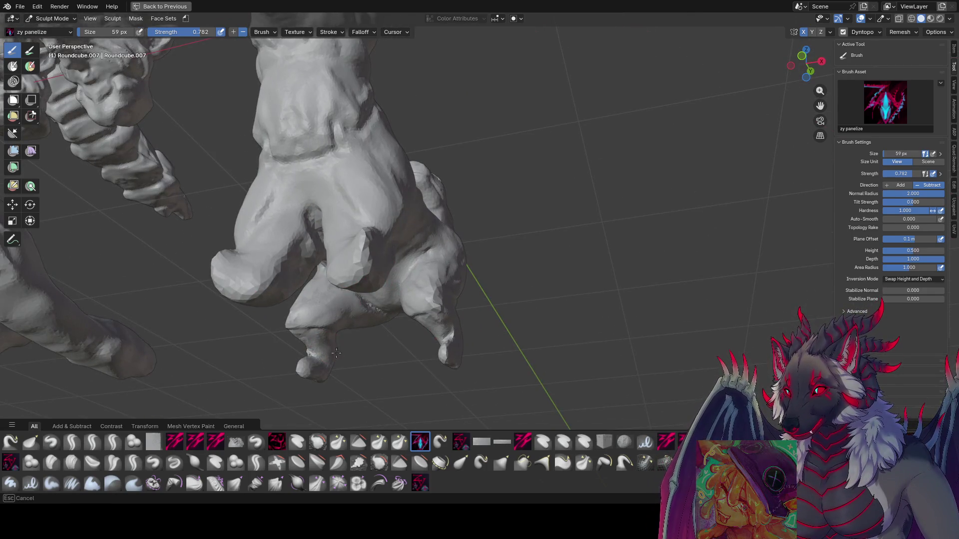
{"action": "middle_click_drag", "start_coordinate": [324, 357], "coordinate": [298, 371]}
{"action": "key", "text": "bracketleft"}
{"action": "key", "text": "bracketleft"}
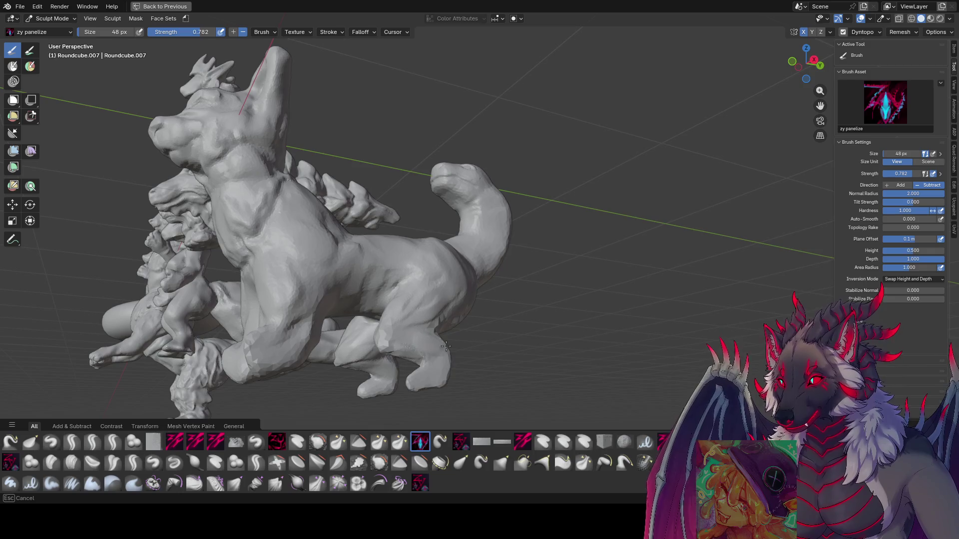
{"action": "mouse_move", "coordinate": [440, 344]}
{"action": "middle_mouse_down"}
{"action": "mouse_move", "coordinate": [394, 355]}
{"action": "mouse_move", "coordinate": [439, 345]}
{"action": "mouse_move", "coordinate": [515, 349]}
{"action": "mouse_move", "coordinate": [445, 360]}
{"action": "mouse_move", "coordinate": [455, 306]}
{"action": "mouse_move", "coordinate": [540, 232]}
{"action": "middle_mouse_up"}
{"action": "key", "text": "bracketleft"}
{"action": "key", "text": "bracketleft"}
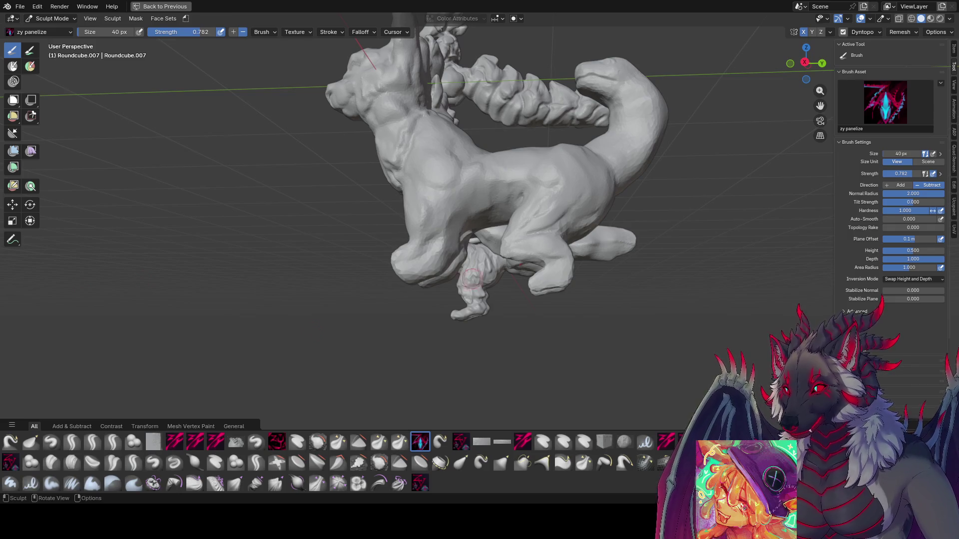
Add panel detail near the front foot and legs with the brush shrunk to 35 px.
{"action": "middle_click_drag", "start_coordinate": [471, 277], "coordinate": [601, 254]}
{"action": "mouse_move", "coordinate": [574, 220]}
{"action": "middle_mouse_down"}
{"action": "mouse_move", "coordinate": [417, 178]}
{"action": "mouse_move", "coordinate": [400, 188]}
{"action": "mouse_move", "coordinate": [435, 226]}
{"action": "mouse_move", "coordinate": [405, 249]}
{"action": "middle_mouse_up"}
{"action": "left_click_drag", "start_coordinate": [406, 250], "coordinate": [404, 273]}
{"action": "middle_click_drag", "start_coordinate": [403, 273], "coordinate": [394, 253]}
{"action": "mouse_move", "coordinate": [442, 221]}
{"action": "middle_mouse_down"}
{"action": "mouse_move", "coordinate": [426, 220]}
{"action": "mouse_move", "coordinate": [421, 240]}
{"action": "mouse_move", "coordinate": [360, 238]}
{"action": "mouse_move", "coordinate": [374, 251]}
{"action": "mouse_move", "coordinate": [378, 230]}
{"action": "mouse_move", "coordinate": [360, 225]}
{"action": "mouse_move", "coordinate": [388, 203]}
{"action": "mouse_move", "coordinate": [396, 221]}
{"action": "mouse_move", "coordinate": [396, 193]}
{"action": "mouse_move", "coordinate": [376, 231]}
{"action": "mouse_move", "coordinate": [385, 234]}
{"action": "middle_mouse_up"}
{"action": "key", "text": "f"}
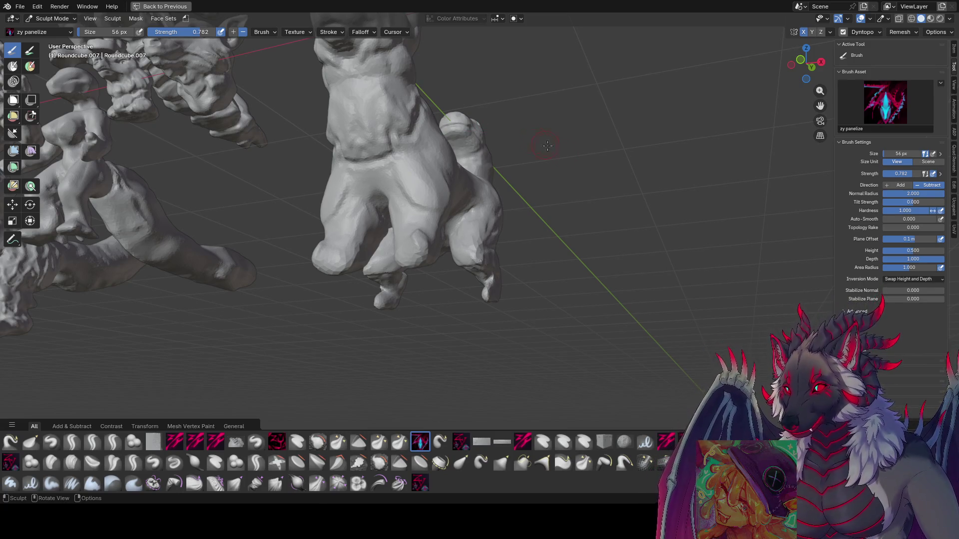
{"action": "mouse_move", "coordinate": [547, 188]}
{"action": "middle_mouse_down"}
{"action": "mouse_move", "coordinate": [385, 247]}
{"action": "mouse_move", "coordinate": [428, 246]}
{"action": "mouse_move", "coordinate": [418, 220]}
{"action": "mouse_move", "coordinate": [343, 253]}
{"action": "middle_mouse_up"}
Carve grooves into the chest and front legs with the zy cleave brush at 51 px, then save inspire me.blend.
{"action": "left_click", "coordinate": [174, 441]}
{"action": "scroll", "coordinate": [342, 253], "scroll_direction": "down", "scroll_amount": 2}
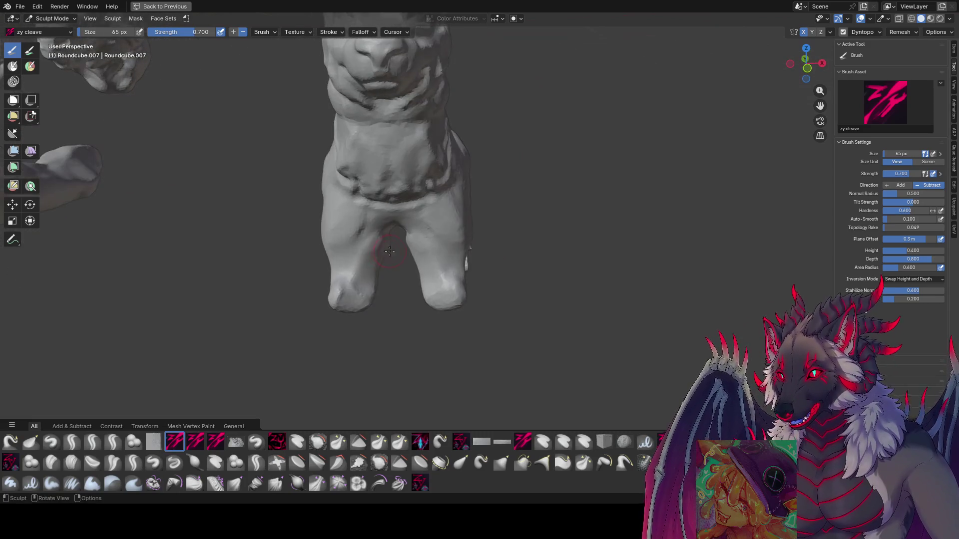
{"action": "scroll", "coordinate": [463, 248], "scroll_direction": "up", "scroll_amount": 5}
{"action": "mouse_move", "coordinate": [464, 249]}
{"action": "middle_mouse_down"}
{"action": "mouse_move", "coordinate": [349, 225]}
{"action": "mouse_move", "coordinate": [365, 223]}
{"action": "mouse_move", "coordinate": [401, 96]}
{"action": "mouse_move", "coordinate": [529, 233]}
{"action": "mouse_move", "coordinate": [499, 240]}
{"action": "mouse_move", "coordinate": [585, 240]}
{"action": "mouse_move", "coordinate": [536, 258]}
{"action": "mouse_move", "coordinate": [534, 250]}
{"action": "mouse_move", "coordinate": [482, 255]}
{"action": "mouse_move", "coordinate": [574, 200]}
{"action": "mouse_move", "coordinate": [554, 212]}
{"action": "mouse_move", "coordinate": [537, 197]}
{"action": "mouse_move", "coordinate": [544, 209]}
{"action": "mouse_move", "coordinate": [263, 136]}
{"action": "mouse_move", "coordinate": [439, 262]}
{"action": "mouse_move", "coordinate": [393, 192]}
{"action": "mouse_move", "coordinate": [368, 216]}
{"action": "mouse_move", "coordinate": [418, 225]}
{"action": "mouse_move", "coordinate": [434, 215]}
{"action": "mouse_move", "coordinate": [413, 188]}
{"action": "mouse_move", "coordinate": [435, 209]}
{"action": "mouse_move", "coordinate": [476, 209]}
{"action": "mouse_move", "coordinate": [482, 223]}
{"action": "middle_mouse_up"}
{"action": "key", "text": "bracketleft"}
{"action": "key", "text": "bracketleft"}
{"action": "mouse_move", "coordinate": [495, 277]}
{"action": "middle_mouse_down"}
{"action": "mouse_move", "coordinate": [484, 186]}
{"action": "mouse_move", "coordinate": [492, 162]}
{"action": "middle_mouse_up"}
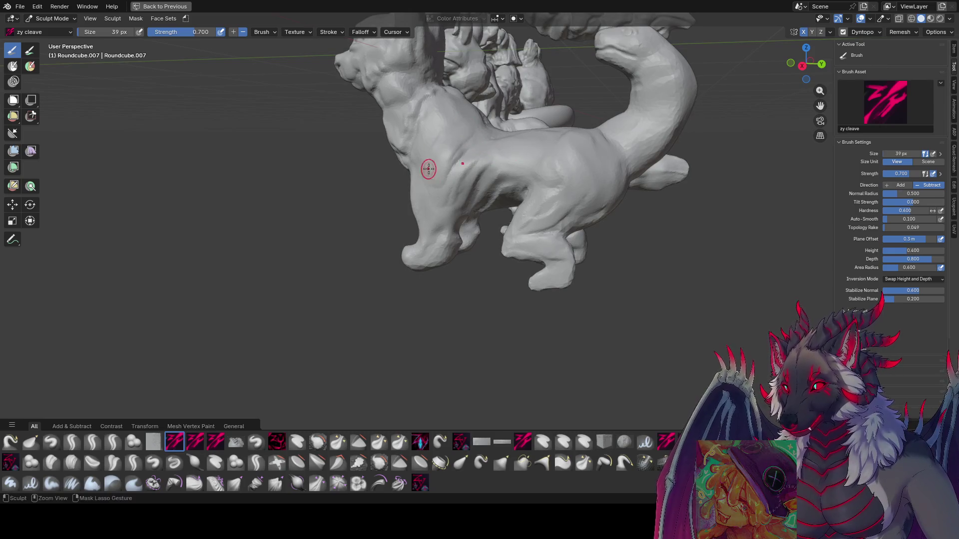
{"action": "mouse_move", "coordinate": [428, 169]}
{"action": "middle_mouse_down"}
{"action": "mouse_move", "coordinate": [436, 202]}
{"action": "mouse_move", "coordinate": [406, 212]}
{"action": "mouse_move", "coordinate": [397, 187]}
{"action": "mouse_move", "coordinate": [406, 199]}
{"action": "mouse_move", "coordinate": [424, 187]}
{"action": "mouse_move", "coordinate": [423, 200]}
{"action": "mouse_move", "coordinate": [410, 192]}
{"action": "mouse_move", "coordinate": [431, 183]}
{"action": "middle_mouse_up"}
{"action": "left_click", "coordinate": [411, 197]}
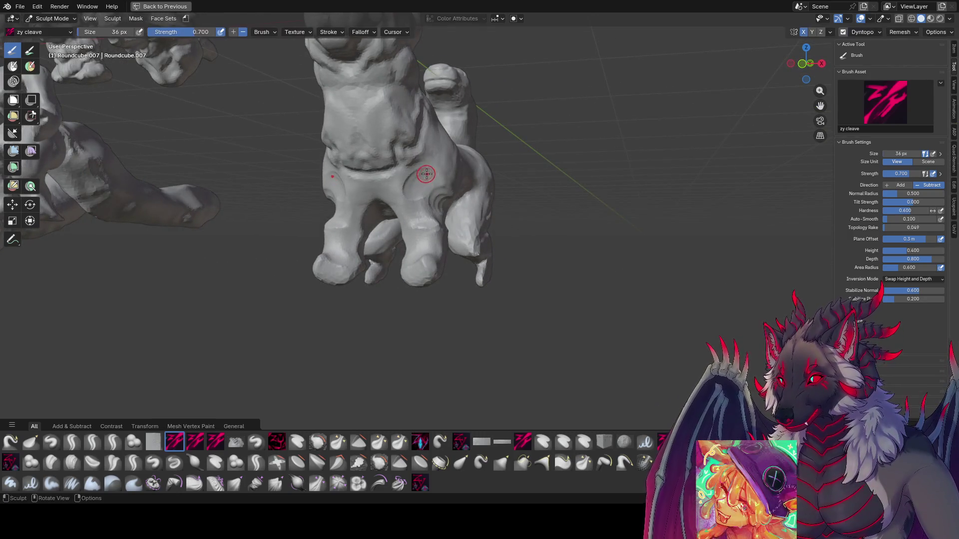
{"action": "key", "text": "f"}
{"action": "left_click", "coordinate": [420, 172]}
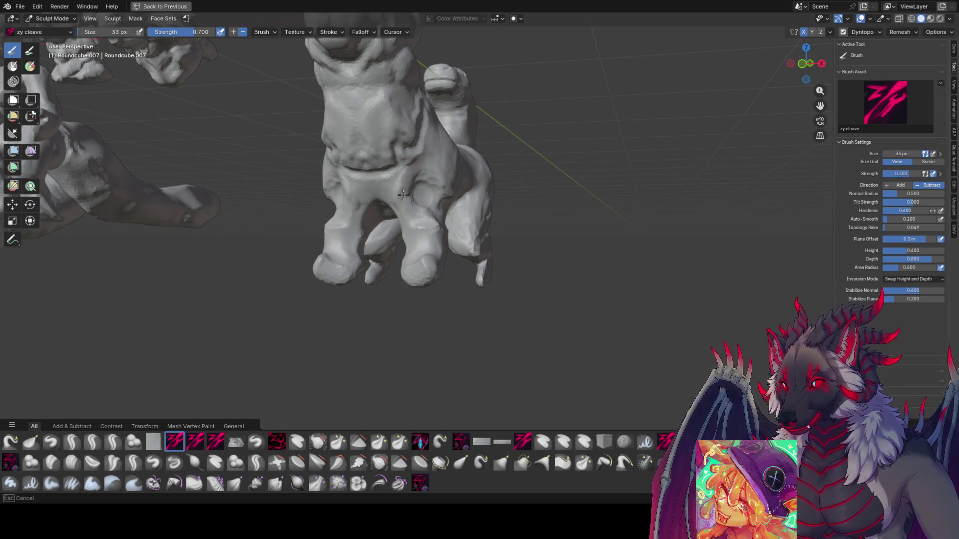
{"action": "key", "text": "ctrl+s"}
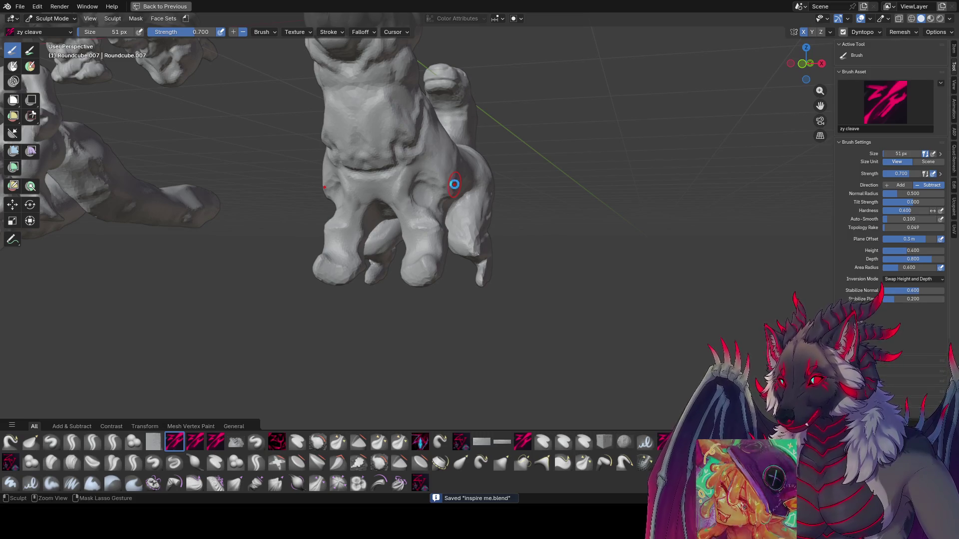
{"action": "middle_click_drag", "start_coordinate": [546, 216], "coordinate": [622, 256]}
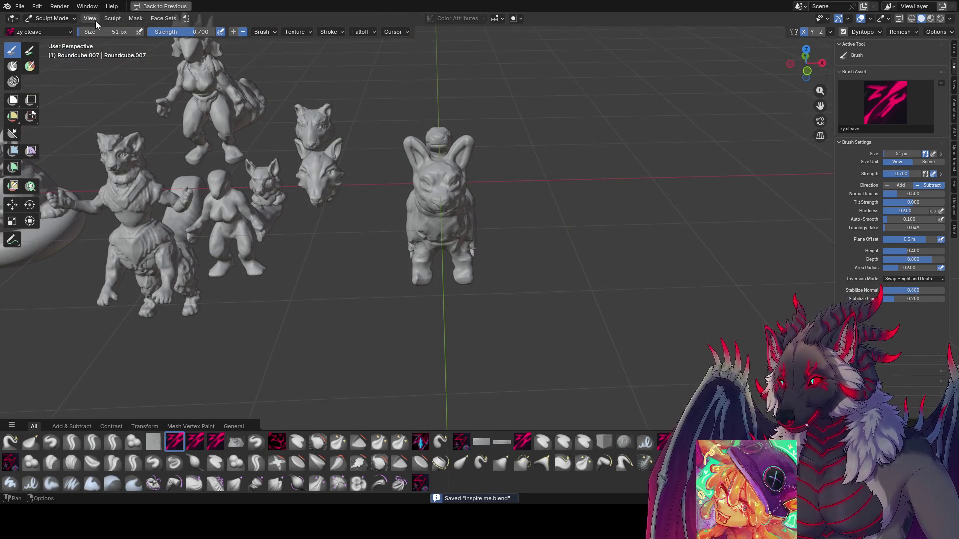
In Object Mode, move Roundcube.007 down to Z −2 m and save the file.
{"action": "left_click", "coordinate": [160, 6]}
{"action": "left_click", "coordinate": [64, 20]}
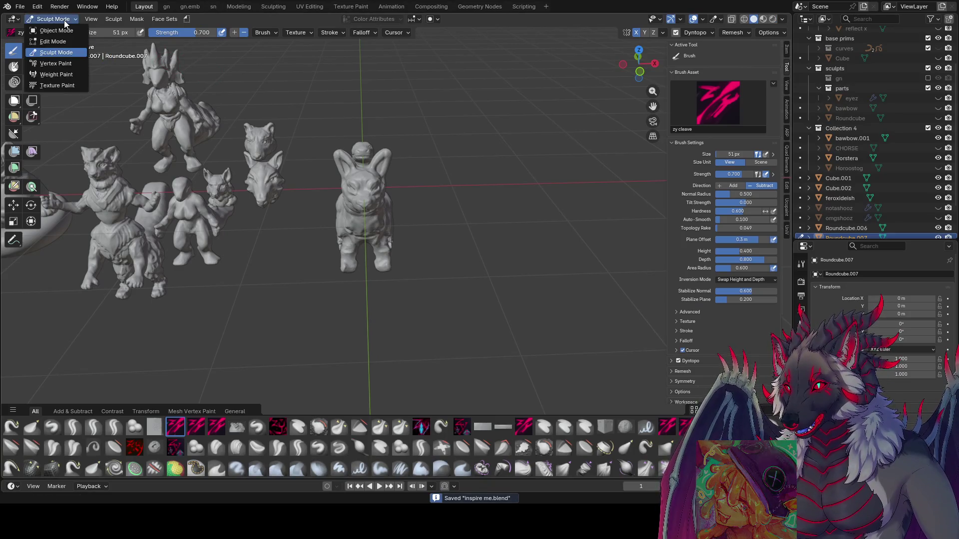
{"action": "left_click", "coordinate": [73, 19]}
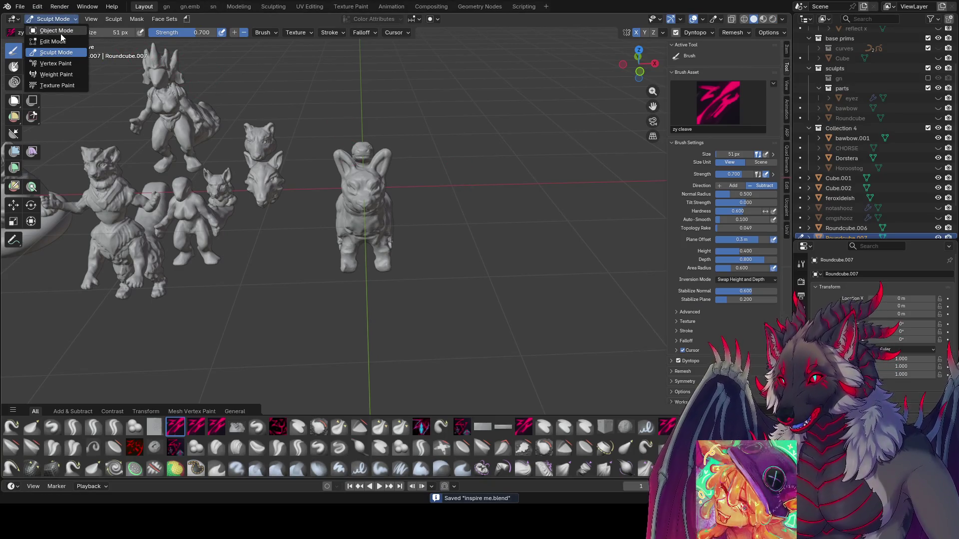
{"action": "left_click", "coordinate": [45, 30]}
{"action": "left_click", "coordinate": [457, 204]}
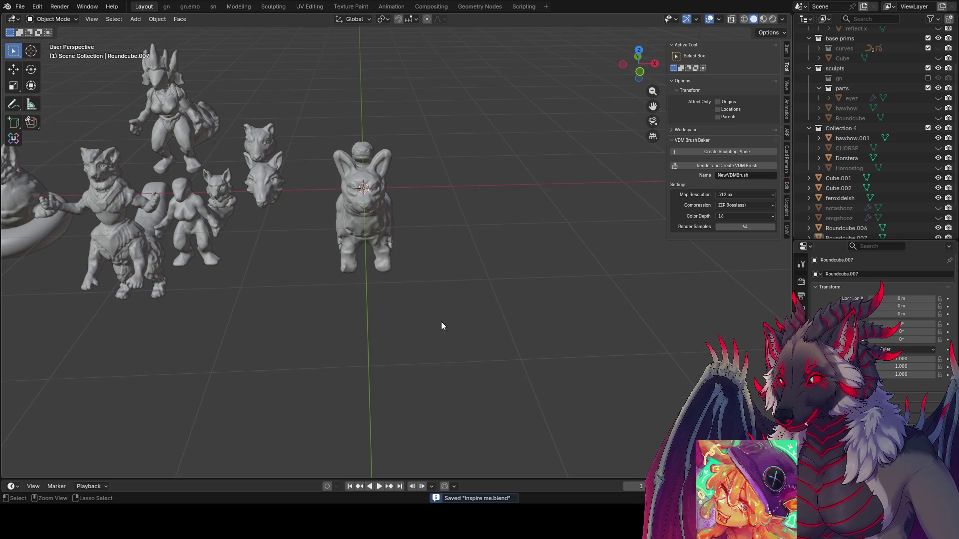
{"action": "left_click", "coordinate": [379, 218]}
{"action": "mouse_move", "coordinate": [379, 218]}
{"action": "middle_mouse_down"}
{"action": "mouse_move", "coordinate": [467, 220]}
{"action": "mouse_move", "coordinate": [467, 210]}
{"action": "middle_mouse_up"}
{"action": "key", "text": "g"}
{"action": "key", "text": "z"}
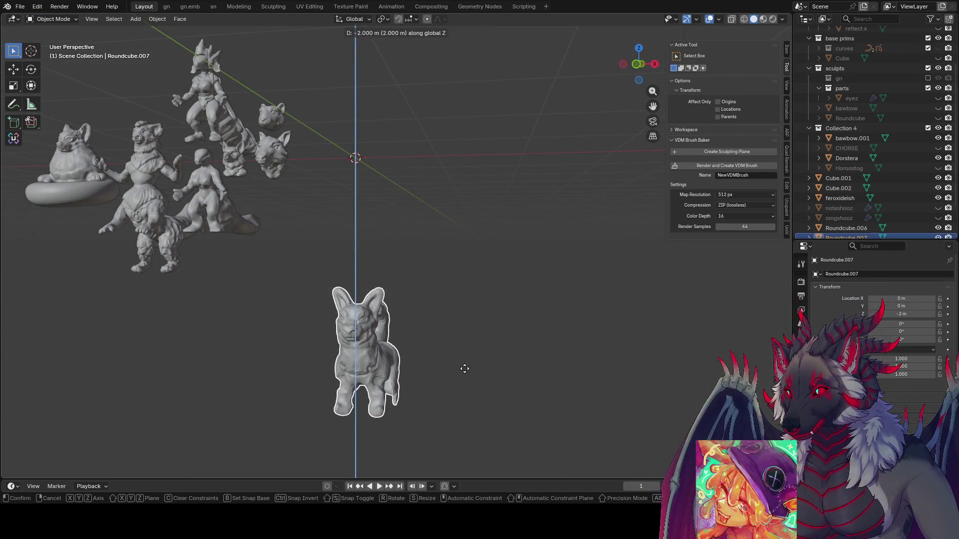
{"action": "left_click", "coordinate": [449, 282]}
{"action": "left_click", "coordinate": [447, 278]}
{"action": "key", "text": "ctrl+s"}
Add a cube, scale it to 0.3 in Edit Mode, and save.
{"action": "key", "text": "shift+a"}
{"action": "left_click", "coordinate": [443, 265]}
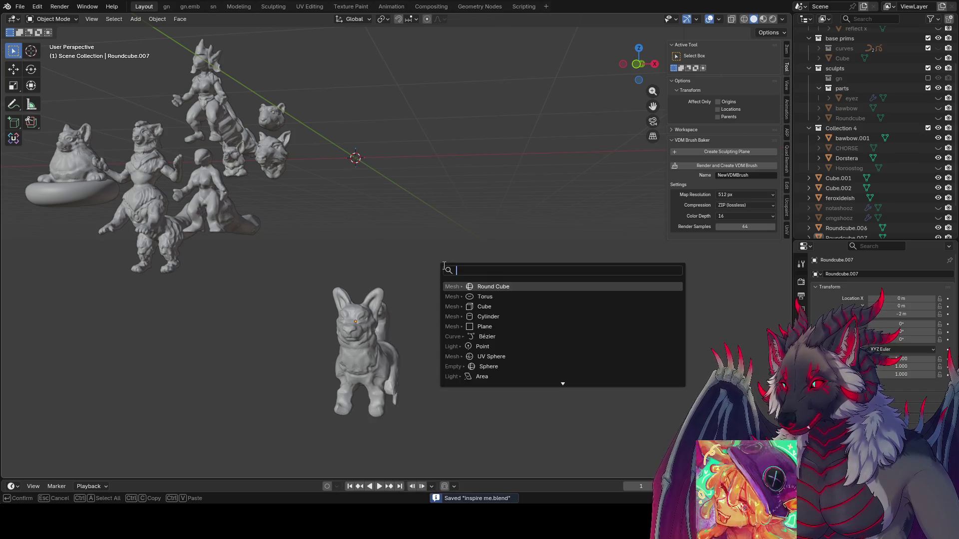
{"action": "left_click", "coordinate": [511, 308]}
{"action": "middle_click_drag", "start_coordinate": [501, 283], "coordinate": [615, 274]}
{"action": "key", "text": "Tab"}
{"action": "type", "text": "s0.3"}
{"action": "key", "text": "Return"}
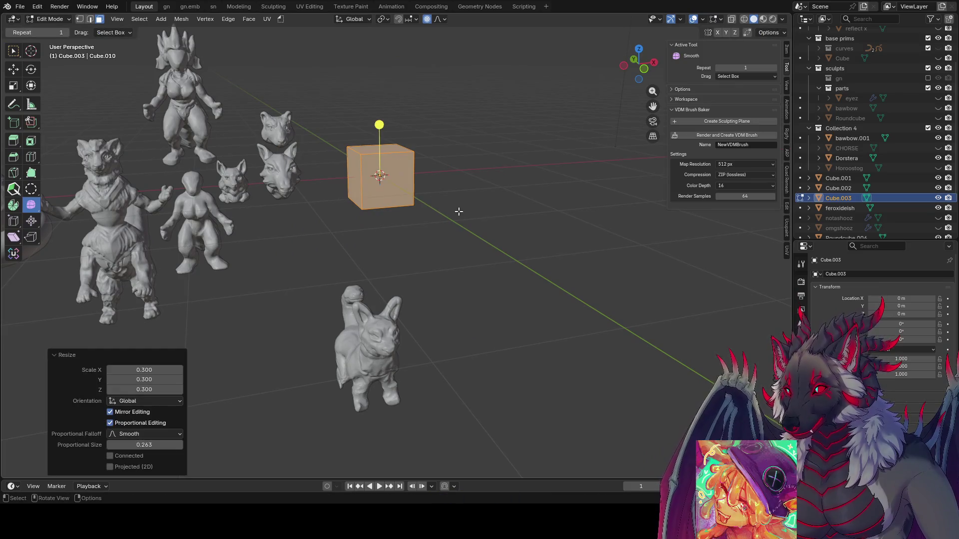
{"action": "middle_click_drag", "start_coordinate": [537, 184], "coordinate": [447, 204]}
{"action": "key", "text": "ctrl+s"}
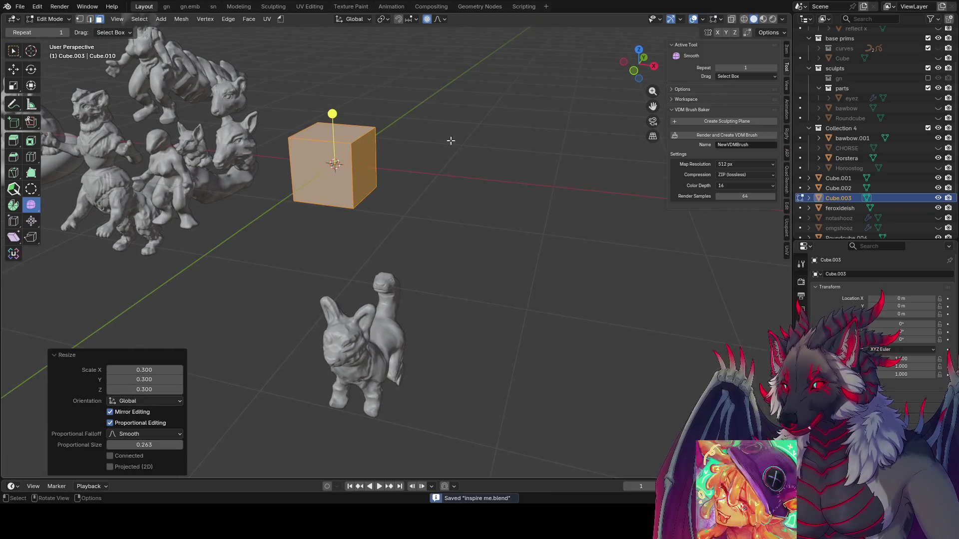
{"action": "middle_click_drag", "start_coordinate": [452, 141], "coordinate": [456, 257]}
{"action": "mouse_move", "coordinate": [402, 198]}
{"action": "middle_mouse_down"}
{"action": "mouse_move", "coordinate": [449, 130]}
{"action": "mouse_move", "coordinate": [430, 106]}
{"action": "middle_mouse_up"}
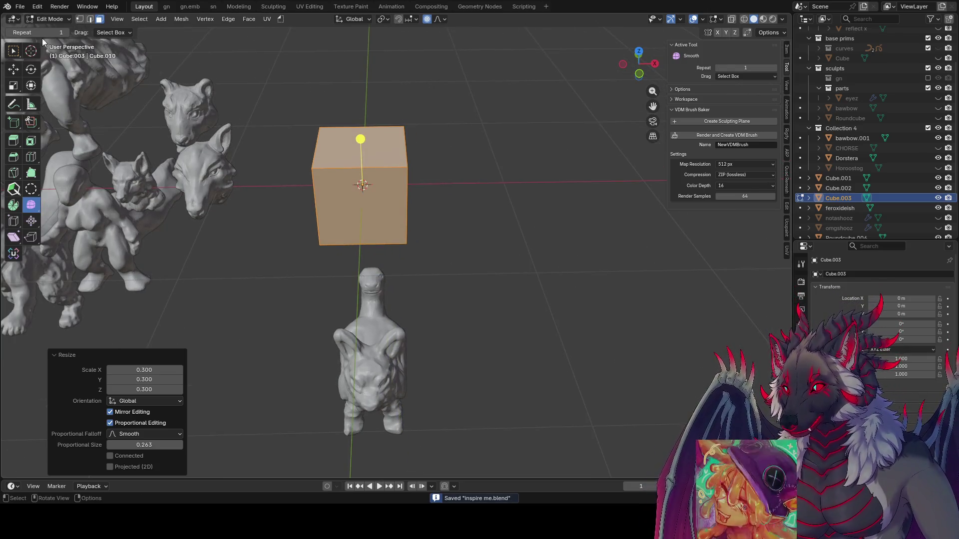
{"action": "left_click", "coordinate": [49, 19]}
Enter Sculpt Mode, enable Z-axis mirroring, and round the cube into a blob.
{"action": "left_click", "coordinate": [56, 52]}
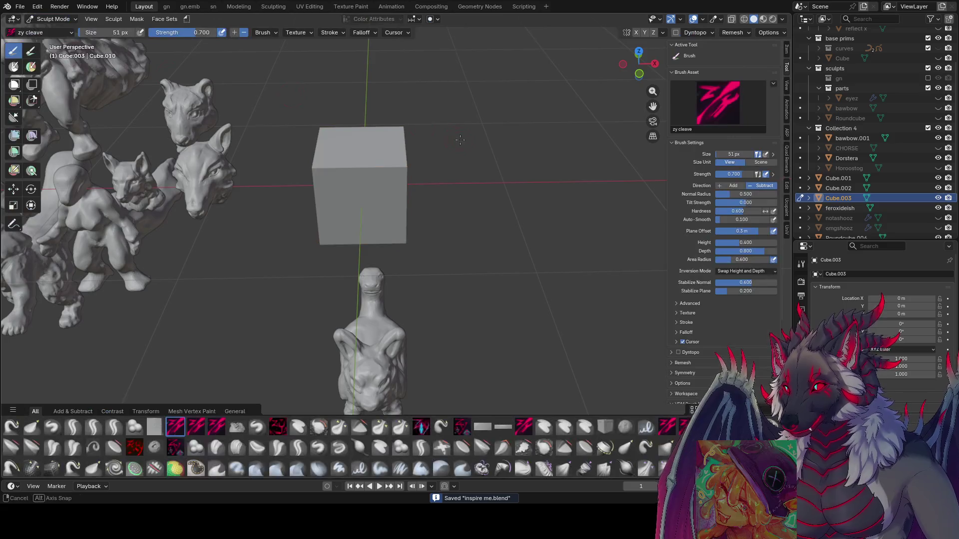
{"action": "middle_click_drag", "start_coordinate": [424, 150], "coordinate": [435, 132]}
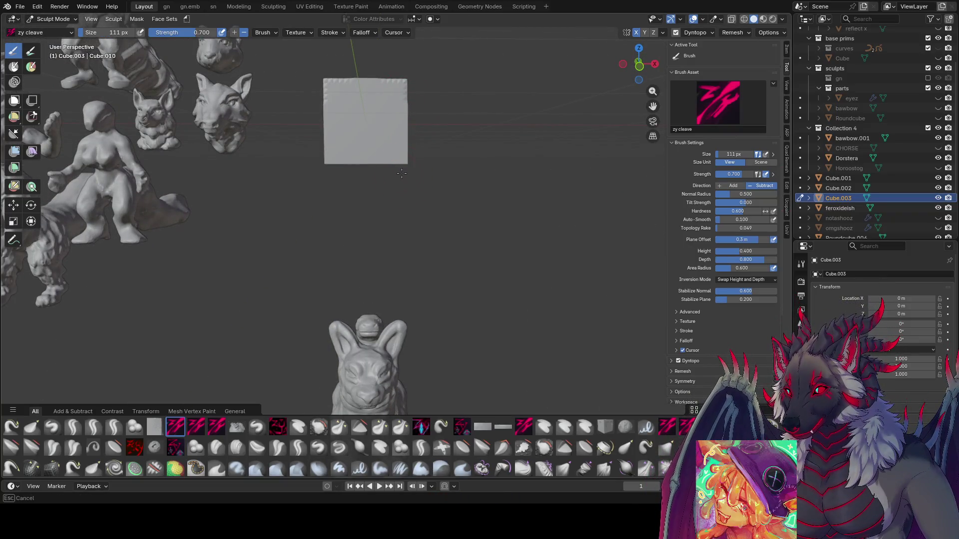
{"action": "mouse_move", "coordinate": [397, 150]}
{"action": "middle_mouse_down"}
{"action": "mouse_move", "coordinate": [325, 160]}
{"action": "mouse_move", "coordinate": [379, 190]}
{"action": "mouse_move", "coordinate": [449, 285]}
{"action": "mouse_move", "coordinate": [437, 200]}
{"action": "middle_mouse_up"}
{"action": "mouse_move", "coordinate": [416, 106]}
{"action": "middle_mouse_down"}
{"action": "mouse_move", "coordinate": [366, 131]}
{"action": "mouse_move", "coordinate": [377, 124]}
{"action": "middle_mouse_up"}
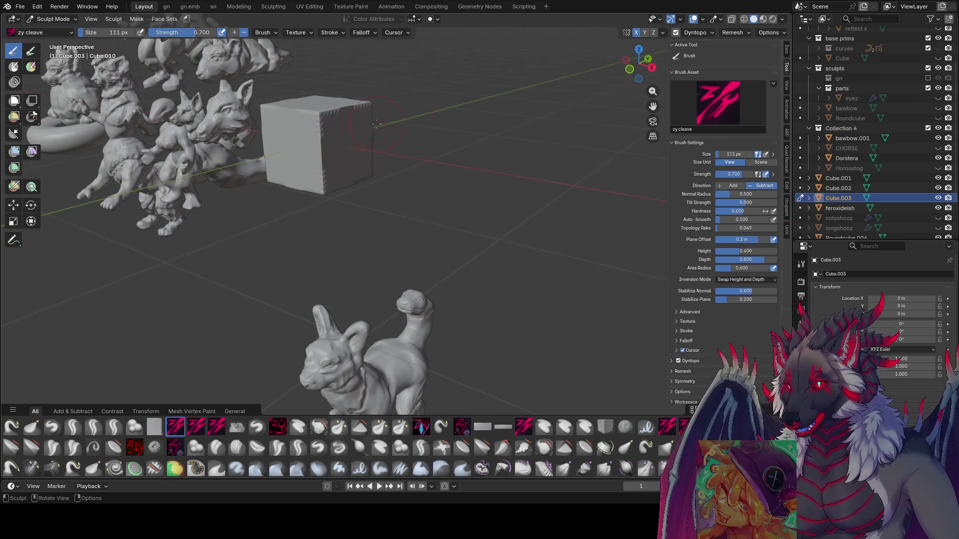
{"action": "left_click", "coordinate": [660, 33]}
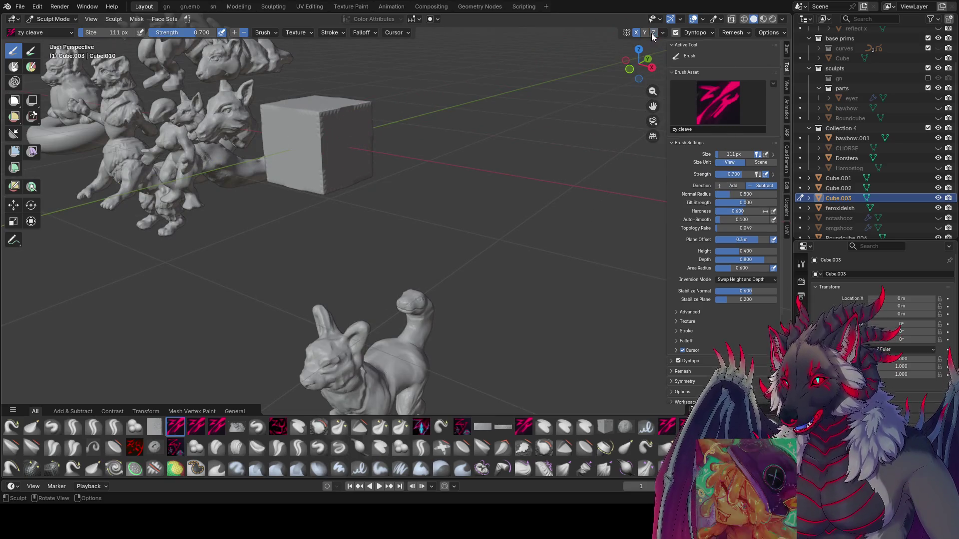
{"action": "left_click", "coordinate": [654, 33]}
{"action": "middle_click_drag", "start_coordinate": [449, 150], "coordinate": [381, 133]}
{"action": "left_click_drag", "start_coordinate": [381, 133], "coordinate": [352, 167]}
{"action": "mouse_move", "coordinate": [352, 167]}
{"action": "middle_mouse_down"}
{"action": "mouse_move", "coordinate": [327, 196]}
{"action": "mouse_move", "coordinate": [363, 118]}
{"action": "mouse_move", "coordinate": [289, 143]}
{"action": "mouse_move", "coordinate": [285, 153]}
{"action": "mouse_move", "coordinate": [345, 121]}
{"action": "mouse_move", "coordinate": [307, 145]}
{"action": "mouse_move", "coordinate": [331, 149]}
{"action": "mouse_move", "coordinate": [358, 105]}
{"action": "middle_mouse_up"}
Carve deep hollows into the blob, varying the cleave brush between 44 and 89 px.
{"action": "key", "text": "bracketleft"}
{"action": "key", "text": "bracketleft"}
{"action": "key", "text": "bracketleft"}
{"action": "key", "text": "bracketleft"}
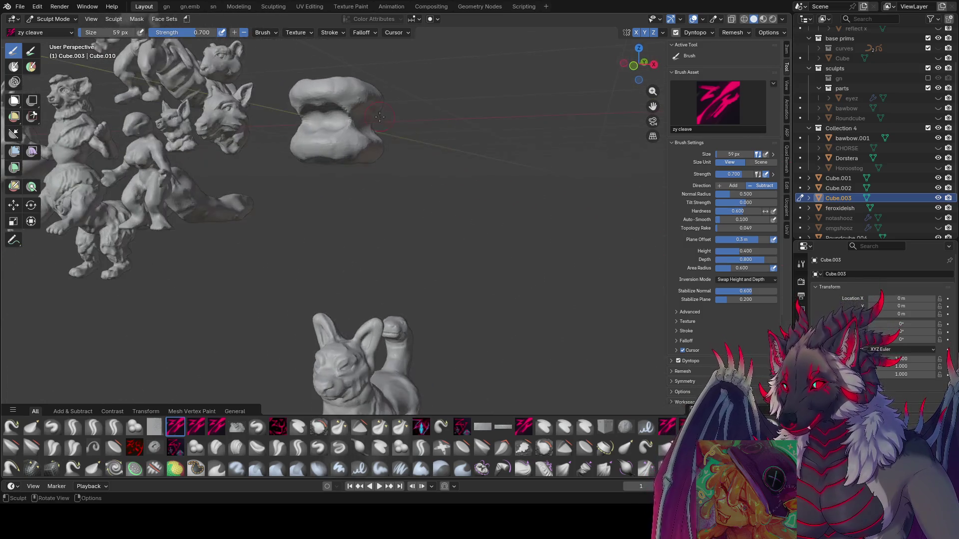
{"action": "key", "text": "bracketleft"}
{"action": "key", "text": "bracketleft"}
{"action": "key", "text": "bracketleft"}
{"action": "left_click_drag", "start_coordinate": [358, 105], "coordinate": [344, 134]}
{"action": "mouse_move", "coordinate": [366, 114]}
{"action": "middle_mouse_down"}
{"action": "mouse_move", "coordinate": [405, 103]}
{"action": "mouse_move", "coordinate": [445, 114]}
{"action": "mouse_move", "coordinate": [421, 159]}
{"action": "middle_mouse_up"}
{"action": "key", "text": "bracketright"}
{"action": "key", "text": "bracketright"}
{"action": "key", "text": "bracketright"}
{"action": "mouse_move", "coordinate": [421, 158]}
{"action": "left_mouse_down"}
{"action": "mouse_move", "coordinate": [414, 190]}
{"action": "mouse_move", "coordinate": [422, 212]}
{"action": "left_mouse_up"}
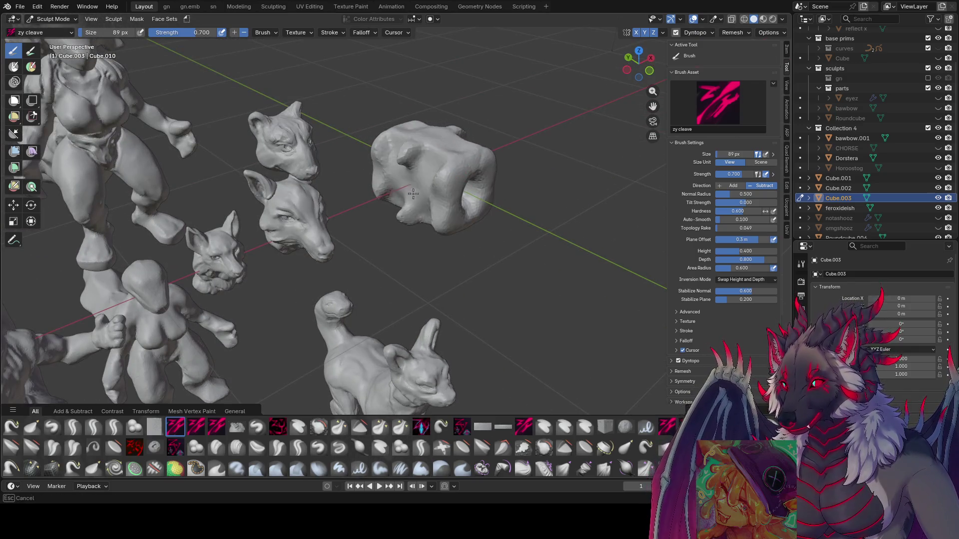
{"action": "middle_click_drag", "start_coordinate": [422, 212], "coordinate": [425, 189]}
{"action": "key", "text": "bracketleft"}
{"action": "key", "text": "bracketleft"}
{"action": "mouse_move", "coordinate": [425, 189]}
{"action": "left_mouse_down"}
{"action": "mouse_move", "coordinate": [409, 197]}
{"action": "mouse_move", "coordinate": [419, 185]}
{"action": "left_mouse_up"}
{"action": "middle_click_drag", "start_coordinate": [419, 185], "coordinate": [429, 140]}
{"action": "left_click_drag", "start_coordinate": [428, 139], "coordinate": [429, 128]}
{"action": "mouse_move", "coordinate": [428, 128]}
{"action": "middle_mouse_down"}
{"action": "mouse_move", "coordinate": [363, 148]}
{"action": "mouse_move", "coordinate": [439, 150]}
{"action": "middle_mouse_up"}
{"action": "key", "text": "bracketright"}
{"action": "key", "text": "bracketright"}
{"action": "key", "text": "bracketright"}
{"action": "left_click_drag", "start_coordinate": [434, 149], "coordinate": [423, 138]}
Carve vertical grooves into the cube with the brush at 75 px, then 52 px.
{"action": "mouse_move", "coordinate": [423, 138]}
{"action": "middle_mouse_down"}
{"action": "mouse_move", "coordinate": [421, 172]}
{"action": "mouse_move", "coordinate": [387, 240]}
{"action": "middle_mouse_up"}
{"action": "key", "text": "bracketleft"}
{"action": "key", "text": "bracketleft"}
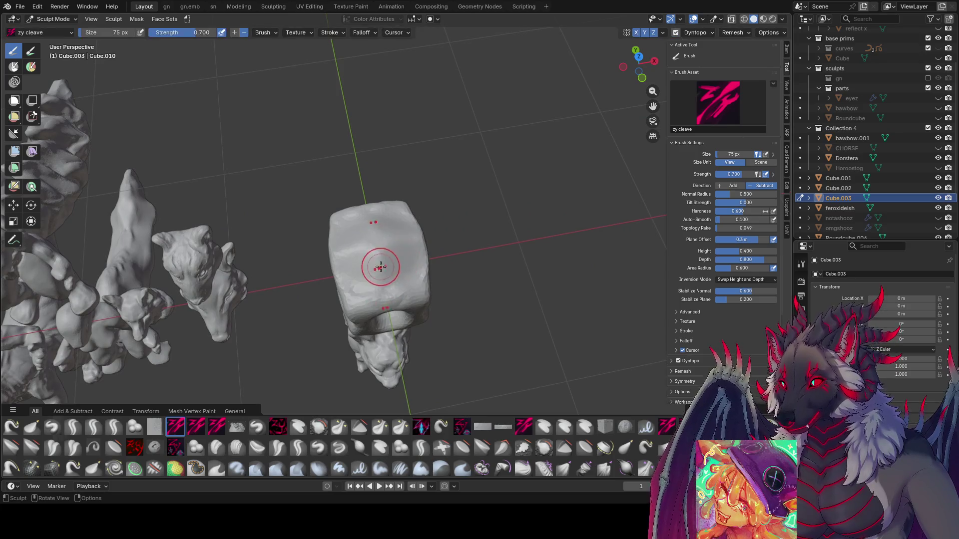
{"action": "mouse_move", "coordinate": [382, 280]}
{"action": "left_mouse_down"}
{"action": "mouse_move", "coordinate": [384, 235]}
{"action": "mouse_move", "coordinate": [362, 225]}
{"action": "left_mouse_up"}
{"action": "mouse_move", "coordinate": [389, 259]}
{"action": "middle_mouse_down"}
{"action": "mouse_move", "coordinate": [394, 223]}
{"action": "mouse_move", "coordinate": [376, 120]}
{"action": "mouse_move", "coordinate": [319, 191]}
{"action": "mouse_move", "coordinate": [317, 170]}
{"action": "middle_mouse_up"}
{"action": "key", "text": "bracketleft"}
{"action": "key", "text": "bracketleft"}
{"action": "key", "text": "bracketleft"}
{"action": "key", "text": "bracketleft"}
{"action": "key", "text": "bracketleft"}
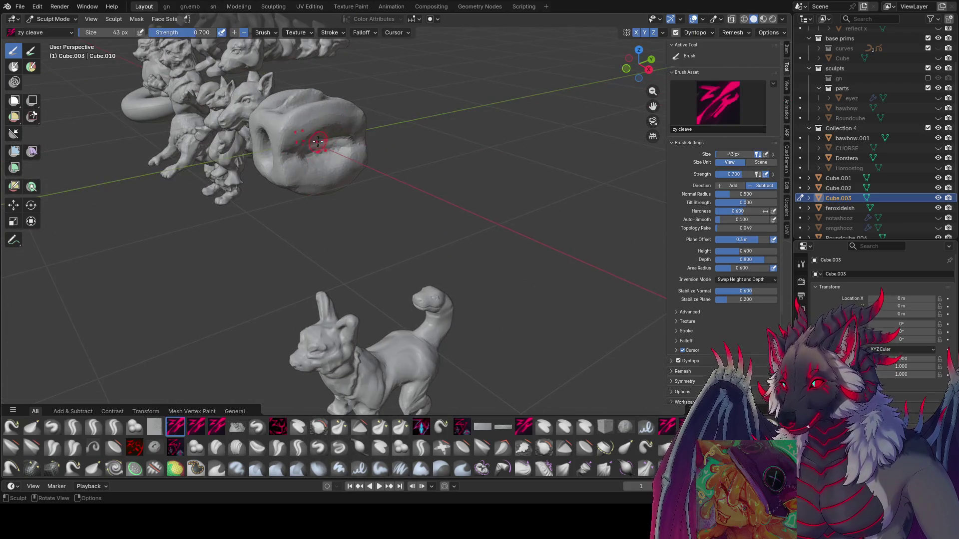
{"action": "left_click_drag", "start_coordinate": [318, 183], "coordinate": [309, 115]}
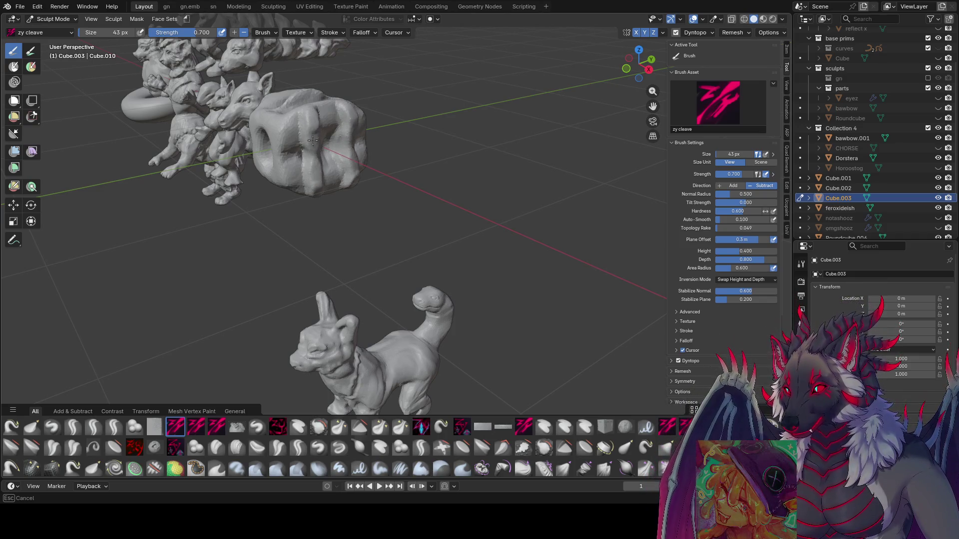
{"action": "middle_click_drag", "start_coordinate": [316, 153], "coordinate": [368, 161]}
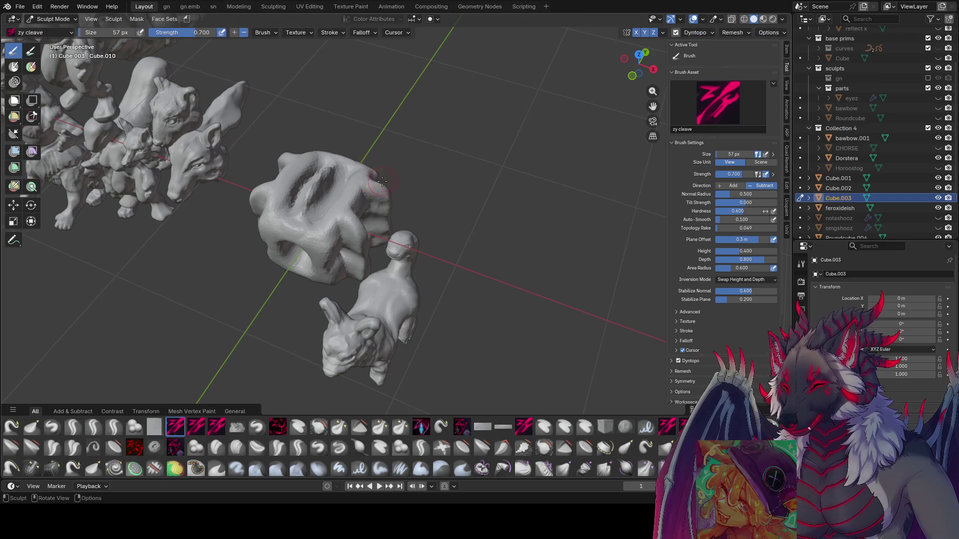
Carve bulges into the cube's upper right, then orbit to a straight-on front view.
{"action": "mouse_move", "coordinate": [382, 181]}
{"action": "left_mouse_down"}
{"action": "mouse_move", "coordinate": [367, 220]}
{"action": "mouse_move", "coordinate": [380, 242]}
{"action": "mouse_move", "coordinate": [382, 199]}
{"action": "mouse_move", "coordinate": [380, 209]}
{"action": "left_mouse_up"}
{"action": "mouse_move", "coordinate": [380, 210]}
{"action": "middle_mouse_down"}
{"action": "mouse_move", "coordinate": [399, 188]}
{"action": "mouse_move", "coordinate": [403, 137]}
{"action": "middle_mouse_up"}
{"action": "left_click_drag", "start_coordinate": [378, 152], "coordinate": [378, 150]}
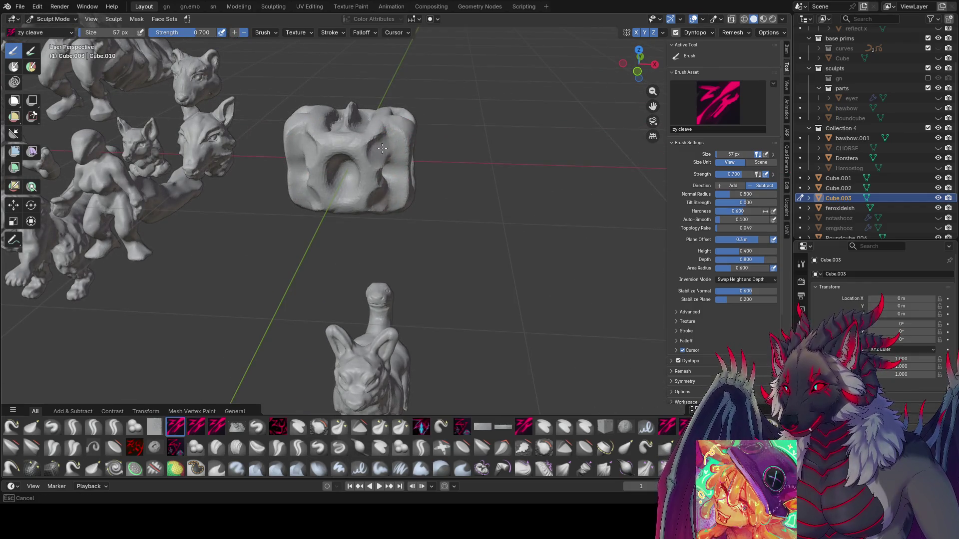
{"action": "middle_click_drag", "start_coordinate": [379, 150], "coordinate": [378, 111]}
Shrink the zy cleave brush from 57 px through 48 and 41 down to 36 px.
{"action": "key", "text": "f"}
{"action": "left_click", "coordinate": [374, 120]}
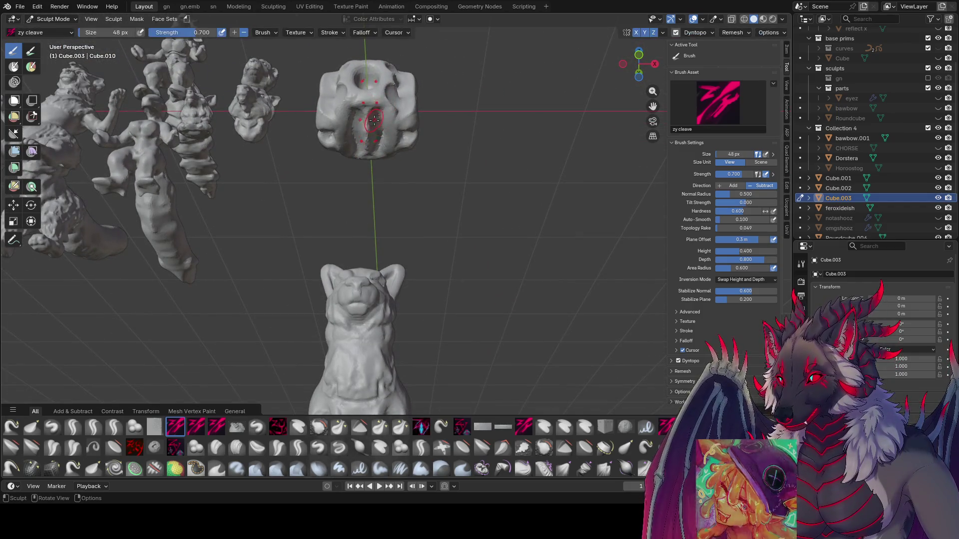
{"action": "key", "text": "f"}
{"action": "left_click", "coordinate": [387, 123]}
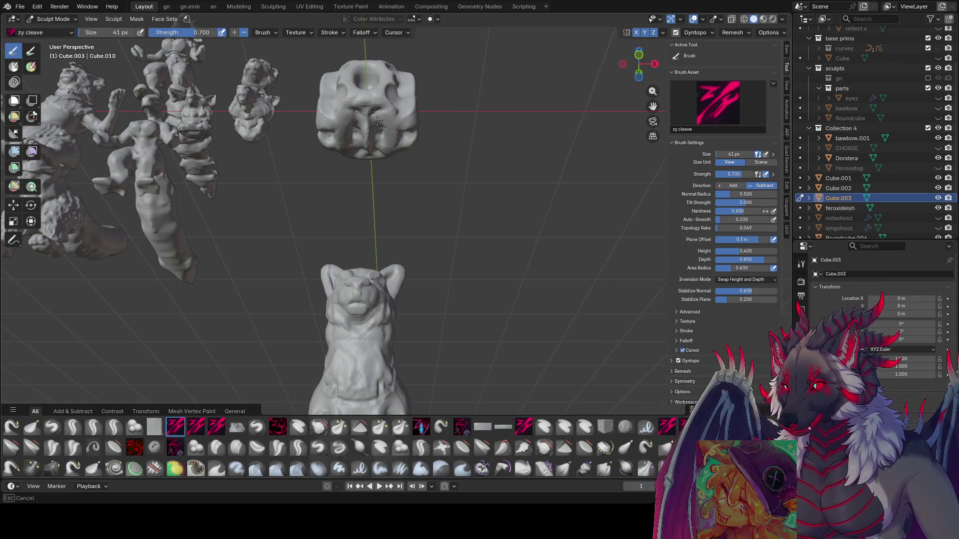
{"action": "middle_click_drag", "start_coordinate": [394, 125], "coordinate": [392, 123]}
{"action": "key", "text": "f"}
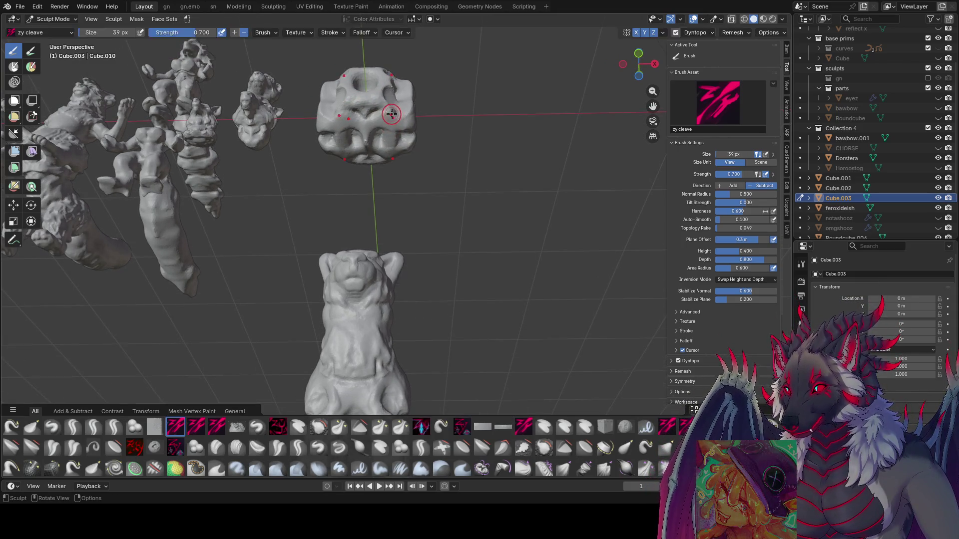
{"action": "left_click", "coordinate": [389, 120]}
{"action": "middle_click_drag", "start_coordinate": [400, 124], "coordinate": [370, 129]}
{"action": "key", "text": "f"}
{"action": "left_click", "coordinate": [372, 127]}
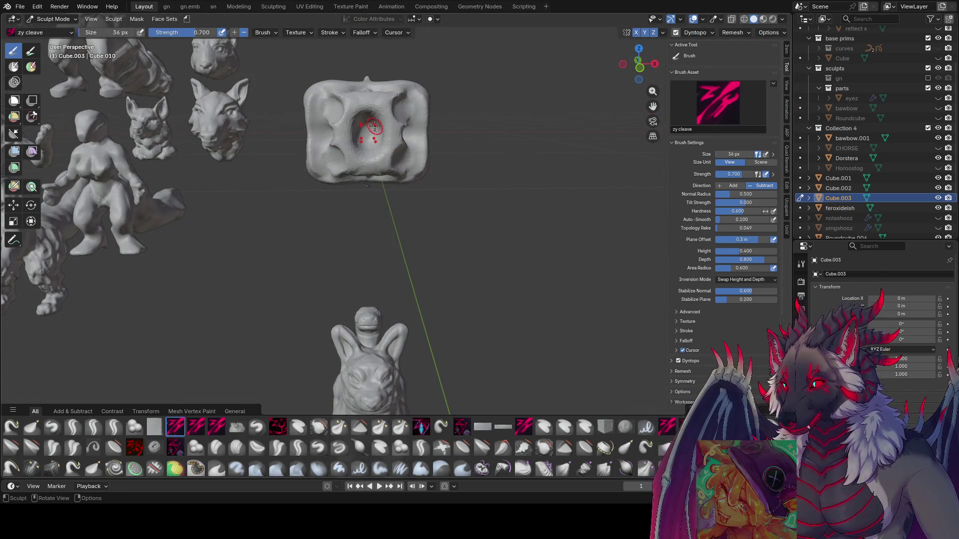
Deepen the front cavity and carve around it, resizing the brush to 52, 33, then 26 px.
{"action": "left_click_drag", "start_coordinate": [371, 128], "coordinate": [369, 118]}
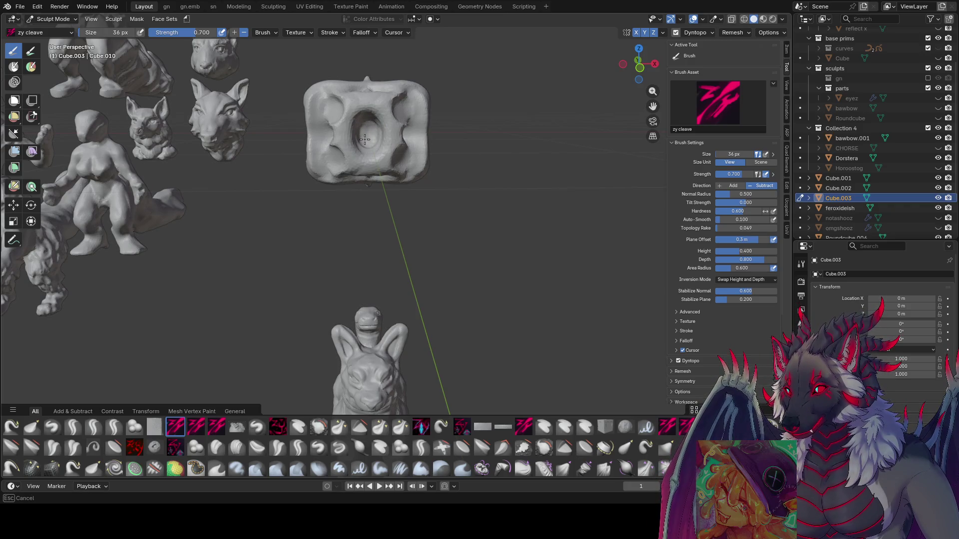
{"action": "key", "text": "f"}
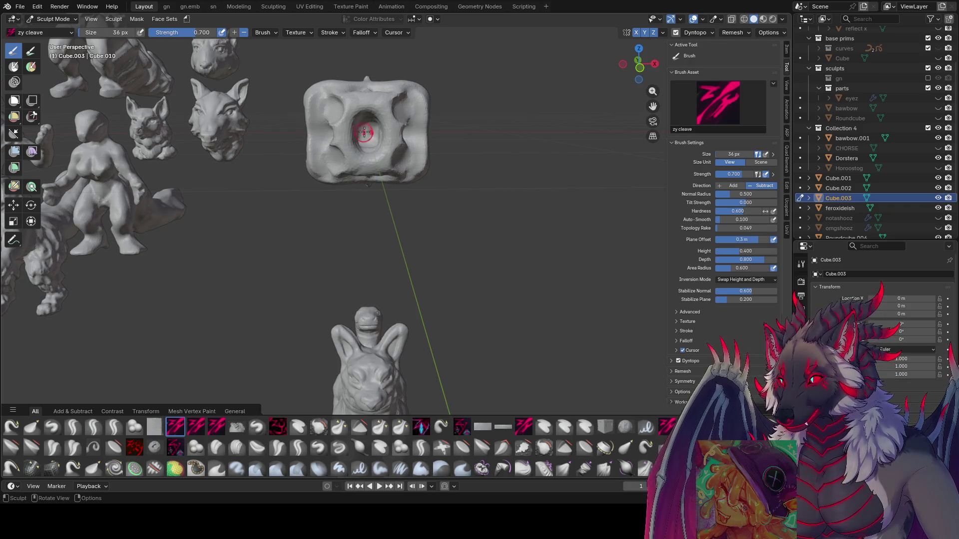
{"action": "left_click", "coordinate": [385, 129]}
{"action": "mouse_move", "coordinate": [385, 128]}
{"action": "middle_mouse_down"}
{"action": "mouse_move", "coordinate": [382, 186]}
{"action": "mouse_move", "coordinate": [377, 120]}
{"action": "middle_mouse_up"}
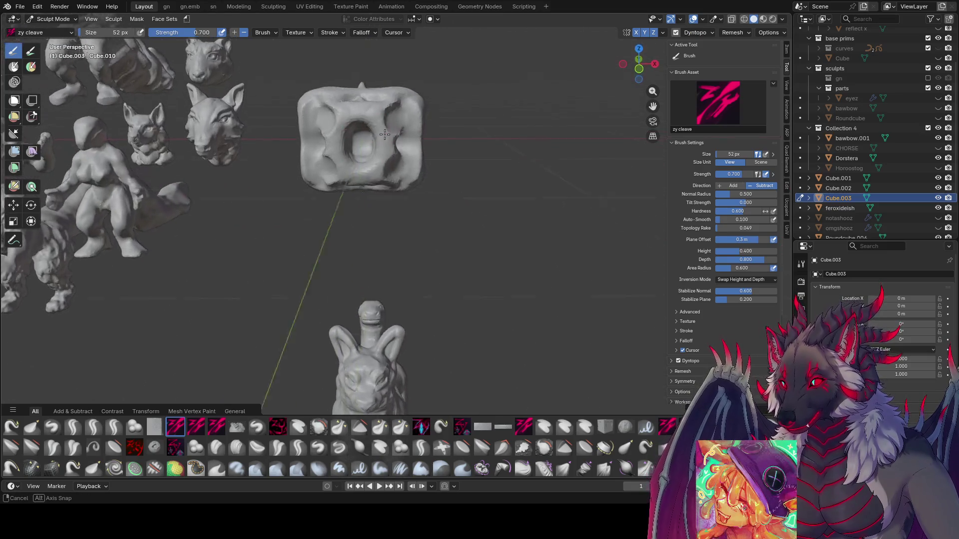
{"action": "key", "text": "f"}
{"action": "left_click", "coordinate": [377, 119]}
{"action": "left_click_drag", "start_coordinate": [377, 118], "coordinate": [382, 144]}
{"action": "key", "text": "f"}
{"action": "left_click", "coordinate": [379, 133]}
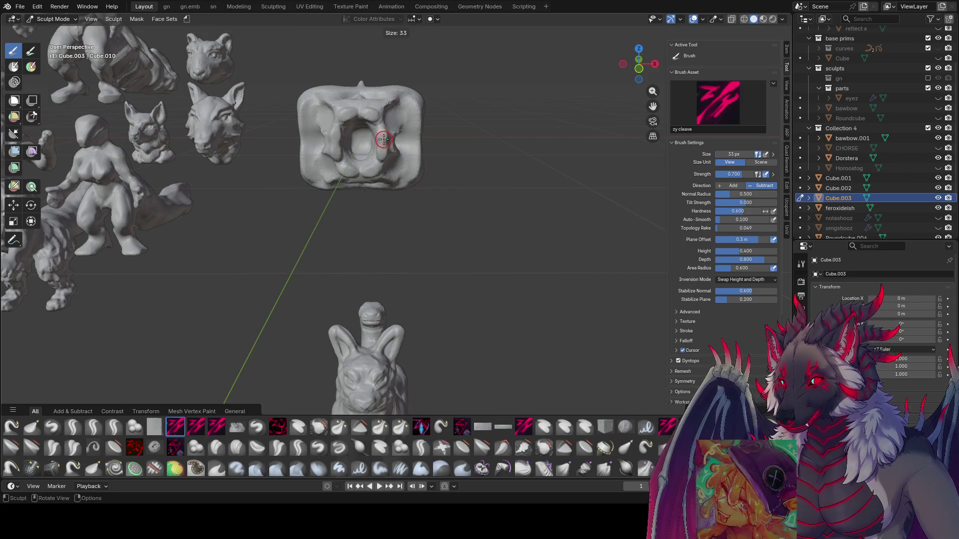
Carve another stroke into the front, then resize the brush via 41 and 34 px to about 27 px.
{"action": "middle_click_drag", "start_coordinate": [380, 133], "coordinate": [358, 130]}
{"action": "left_click_drag", "start_coordinate": [375, 114], "coordinate": [345, 105]}
{"action": "mouse_move", "coordinate": [353, 100]}
{"action": "middle_mouse_down"}
{"action": "mouse_move", "coordinate": [399, 95]}
{"action": "mouse_move", "coordinate": [336, 119]}
{"action": "mouse_move", "coordinate": [488, 109]}
{"action": "mouse_move", "coordinate": [422, 128]}
{"action": "middle_mouse_up"}
{"action": "key", "text": "f"}
{"action": "left_click", "coordinate": [316, 129]}
{"action": "scroll", "coordinate": [339, 130], "scroll_direction": "up", "scroll_amount": 3}
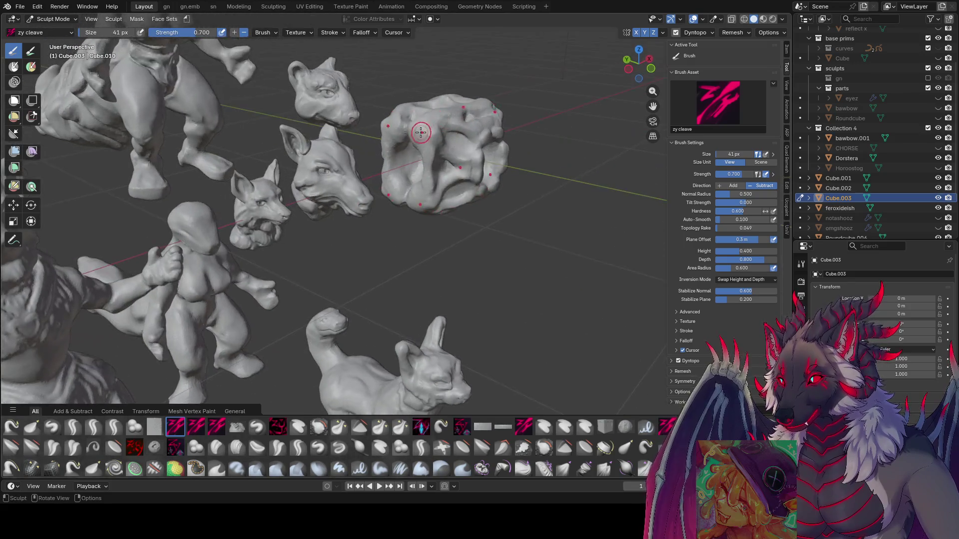
{"action": "key", "text": "f"}
{"action": "left_click", "coordinate": [427, 135]}
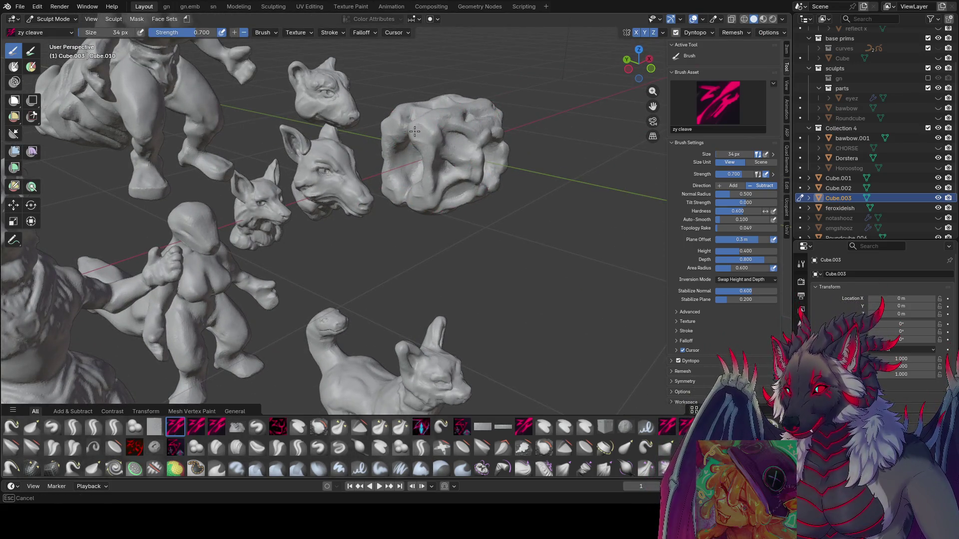
{"action": "key", "text": "f"}
{"action": "left_click", "coordinate": [427, 151]}
{"action": "middle_click_drag", "start_coordinate": [428, 173], "coordinate": [334, 137]}
Set the brush to 27 px and sculpt a hollow along the cube's upper edge.
{"action": "key", "text": "f"}
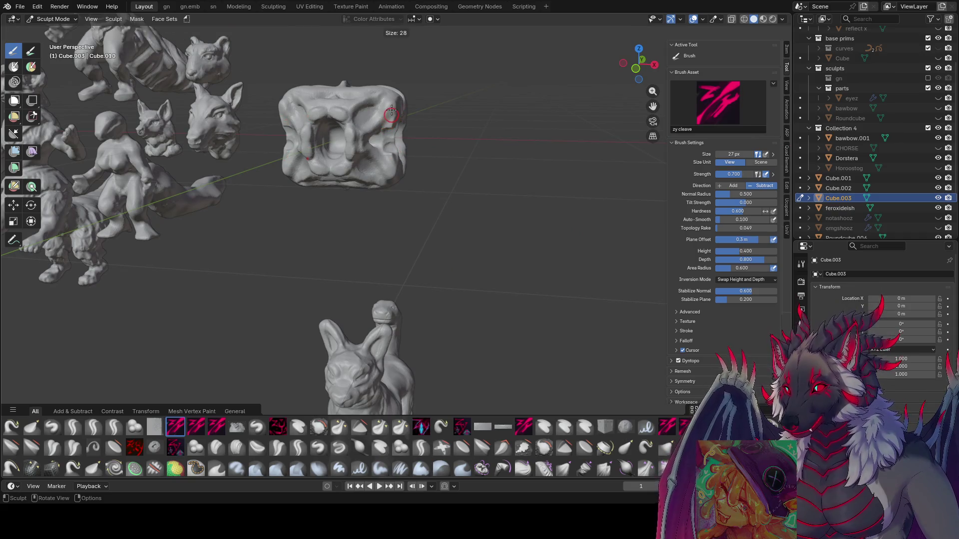
{"action": "left_click", "coordinate": [385, 106]}
{"action": "key", "text": "f"}
{"action": "left_click", "coordinate": [383, 111]}
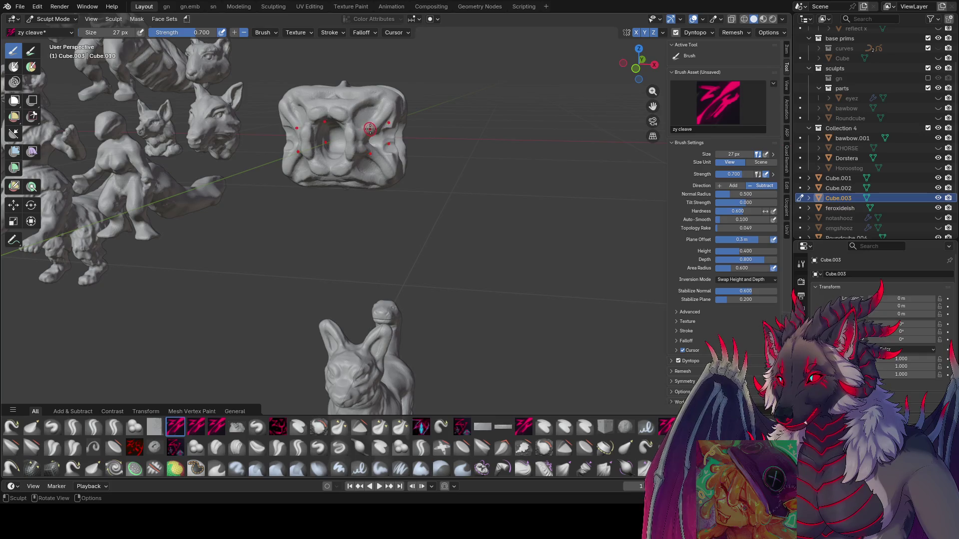
{"action": "mouse_move", "coordinate": [375, 127]}
{"action": "middle_mouse_down"}
{"action": "mouse_move", "coordinate": [374, 140]}
{"action": "mouse_move", "coordinate": [403, 130]}
{"action": "middle_mouse_up"}
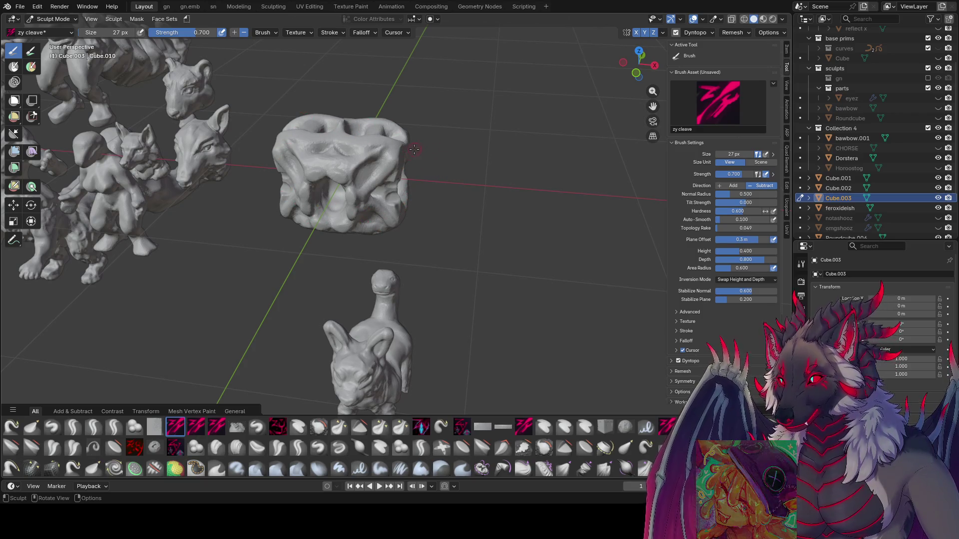
{"action": "middle_click_drag", "start_coordinate": [414, 149], "coordinate": [414, 153]}
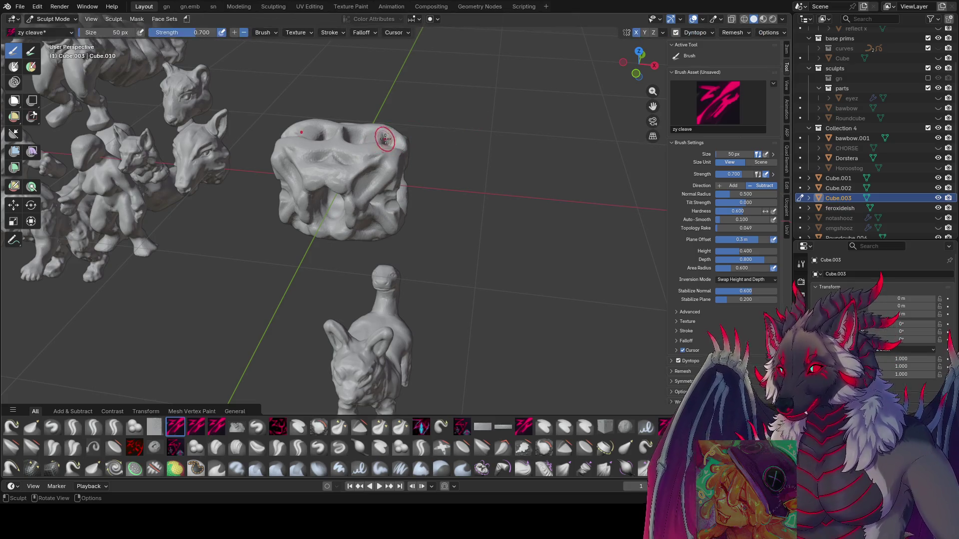
{"action": "middle_click_drag", "start_coordinate": [373, 144], "coordinate": [380, 160]}
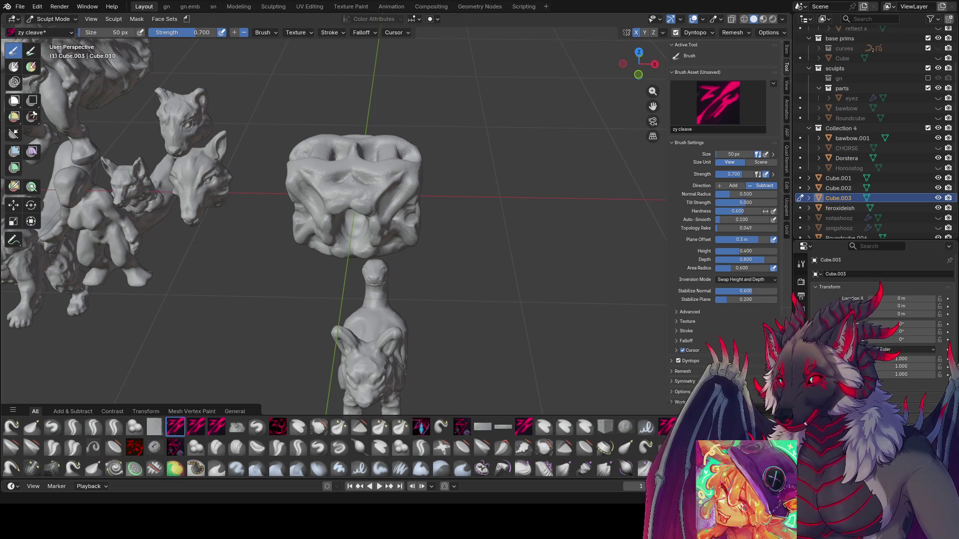
{"action": "mouse_move", "coordinate": [440, 200]}
{"action": "middle_mouse_down"}
{"action": "mouse_move", "coordinate": [462, 205]}
{"action": "mouse_move", "coordinate": [460, 160]}
{"action": "mouse_move", "coordinate": [350, 115]}
{"action": "mouse_move", "coordinate": [349, 133]}
{"action": "middle_mouse_up"}
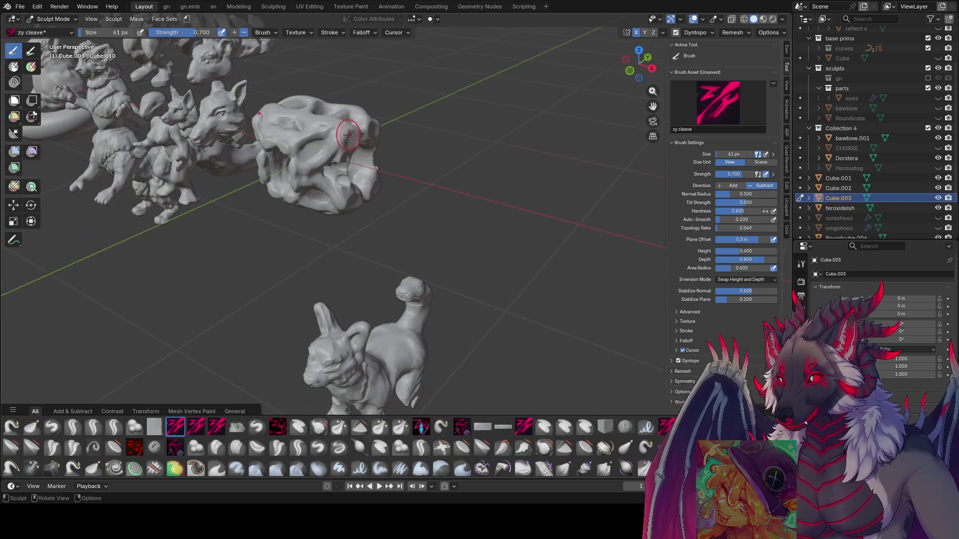
{"action": "left_click_drag", "start_coordinate": [350, 134], "coordinate": [350, 138]}
Carve folds into the cube's side face, shrinking the brush to 36 px.
{"action": "middle_click_drag", "start_coordinate": [348, 141], "coordinate": [331, 130]}
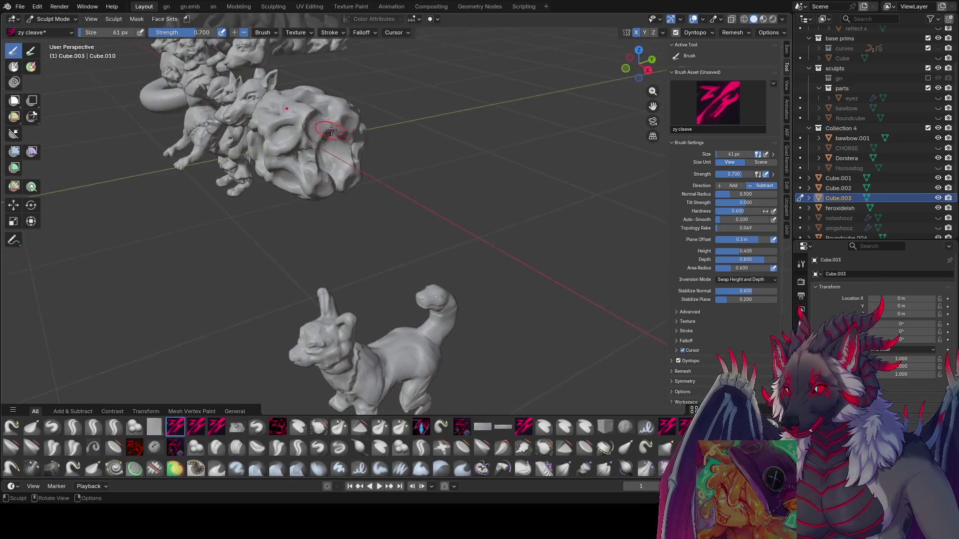
{"action": "middle_click_drag", "start_coordinate": [397, 124], "coordinate": [312, 119]}
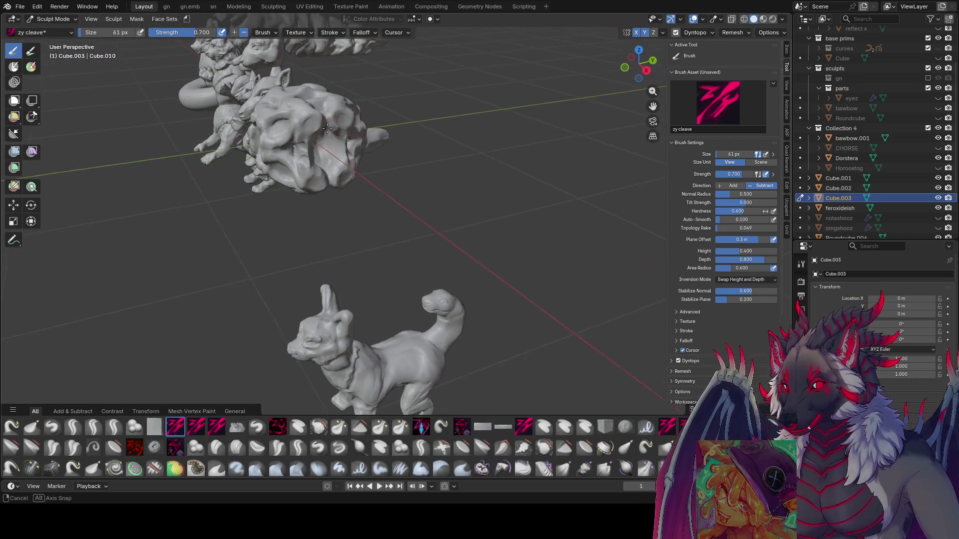
{"action": "left_click_drag", "start_coordinate": [310, 118], "coordinate": [314, 128]}
{"action": "middle_click_drag", "start_coordinate": [314, 128], "coordinate": [493, 64]}
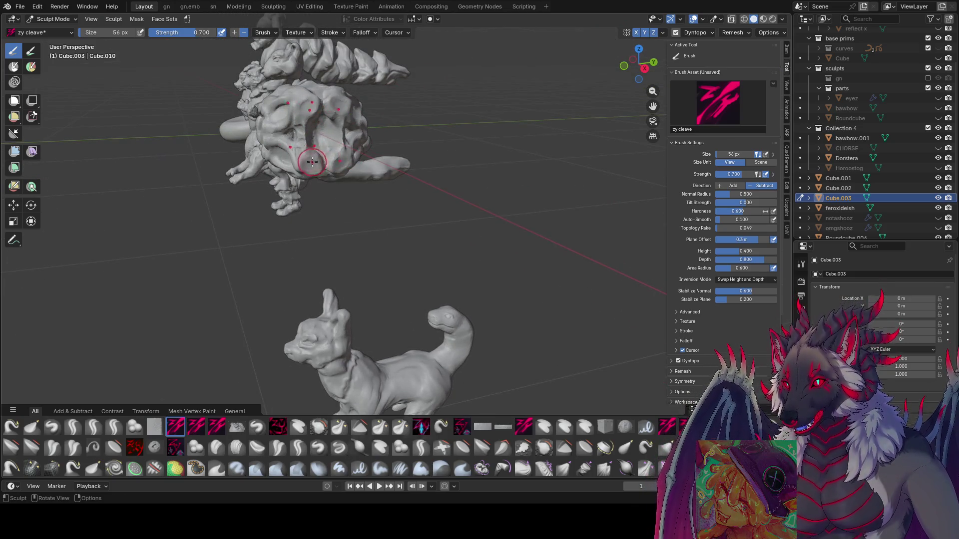
{"action": "left_click_drag", "start_coordinate": [312, 161], "coordinate": [314, 155]}
{"action": "middle_click_drag", "start_coordinate": [310, 170], "coordinate": [290, 131]}
{"action": "left_click_drag", "start_coordinate": [290, 131], "coordinate": [290, 131]}
{"action": "key", "text": "bracketleft"}
{"action": "key", "text": "bracketleft"}
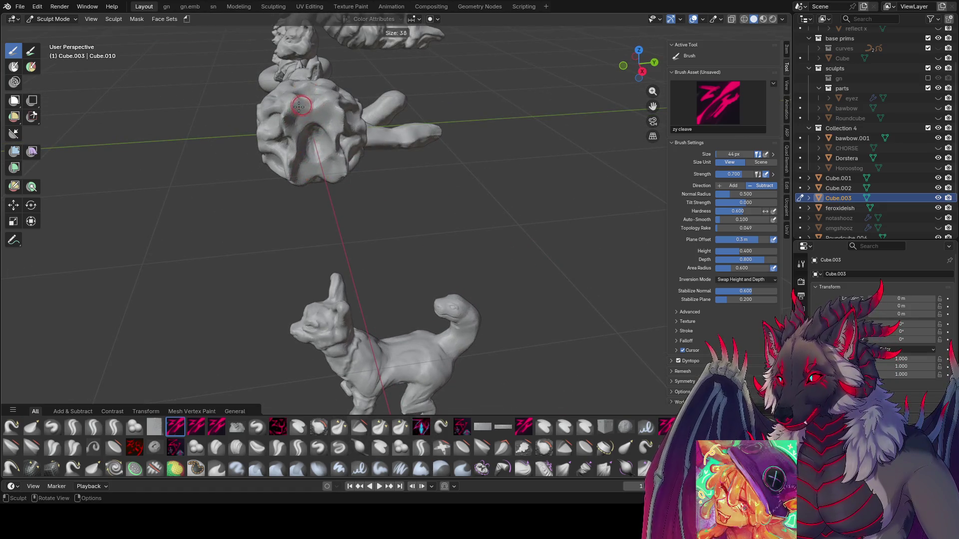
Add more drooping strokes on the cube's side and front with the brush at 31–32 px.
{"action": "mouse_move", "coordinate": [298, 140]}
{"action": "middle_mouse_down"}
{"action": "mouse_move", "coordinate": [418, 129]}
{"action": "mouse_move", "coordinate": [287, 113]}
{"action": "mouse_move", "coordinate": [299, 105]}
{"action": "middle_mouse_up"}
{"action": "key", "text": "bracketright"}
{"action": "key", "text": "bracketleft"}
{"action": "key", "text": "bracketleft"}
{"action": "key", "text": "bracketleft"}
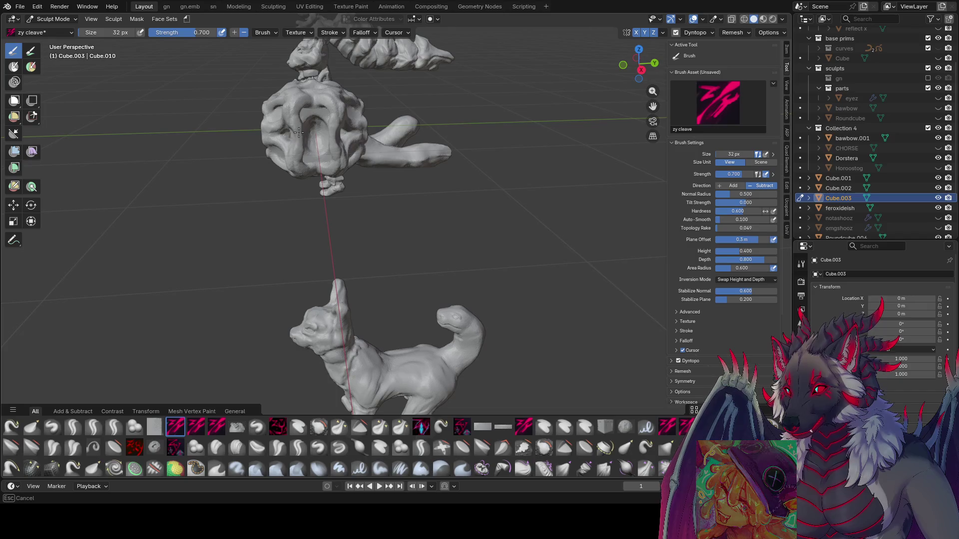
{"action": "middle_click_drag", "start_coordinate": [301, 139], "coordinate": [355, 144]}
{"action": "key", "text": "bracketright"}
{"action": "left_click_drag", "start_coordinate": [355, 144], "coordinate": [353, 152]}
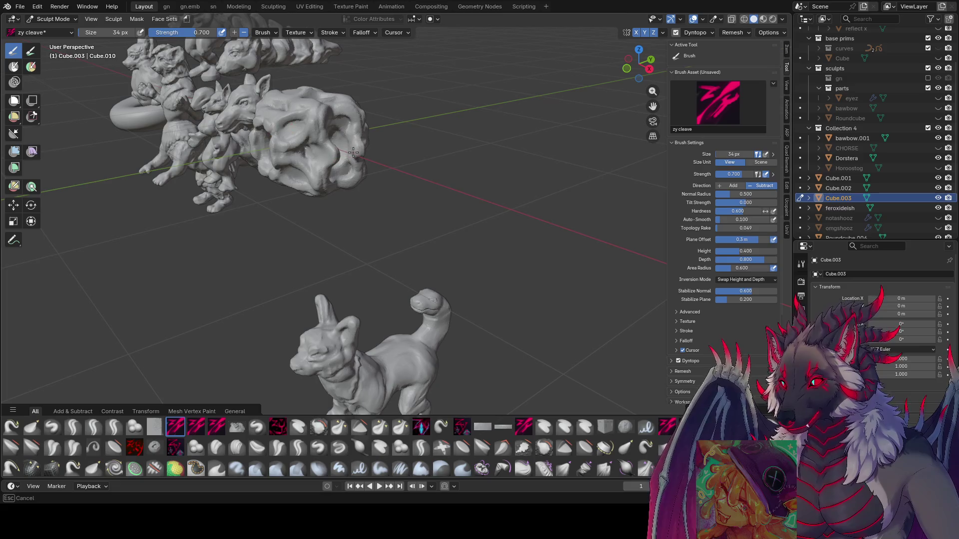
{"action": "mouse_move", "coordinate": [351, 147]}
{"action": "middle_mouse_down"}
{"action": "mouse_move", "coordinate": [406, 172]}
{"action": "mouse_move", "coordinate": [434, 128]}
{"action": "mouse_move", "coordinate": [406, 129]}
{"action": "mouse_move", "coordinate": [327, 95]}
{"action": "middle_mouse_up"}
{"action": "left_click_drag", "start_coordinate": [327, 95], "coordinate": [330, 98]}
{"action": "middle_click_drag", "start_coordinate": [330, 98], "coordinate": [452, 115]}
{"action": "key", "text": "bracketleft"}
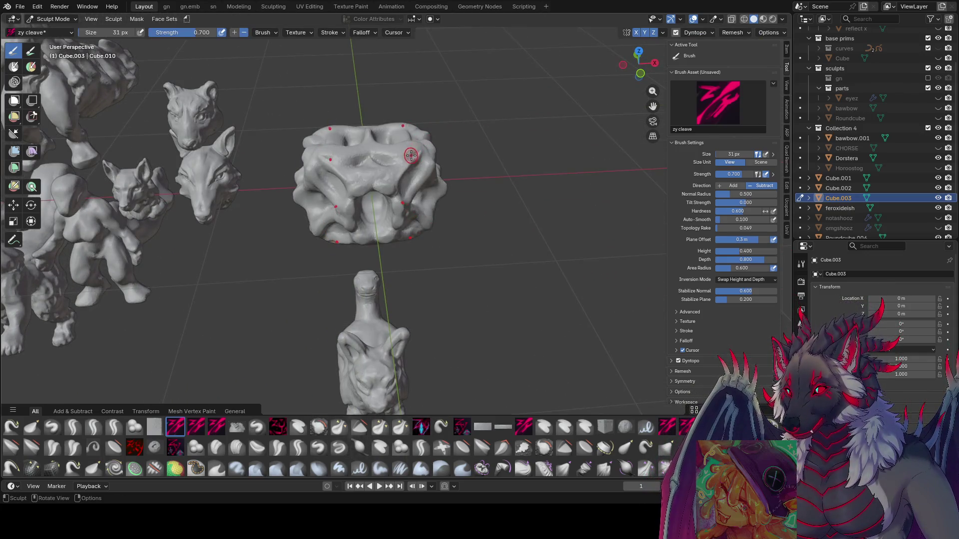
Carve fine details on the cube's top, front and side, varying the brush between 22 and 33 px.
{"action": "key", "text": "bracketleft"}
{"action": "key", "text": "bracketleft"}
{"action": "key", "text": "bracketleft"}
{"action": "left_click_drag", "start_coordinate": [394, 153], "coordinate": [419, 145]}
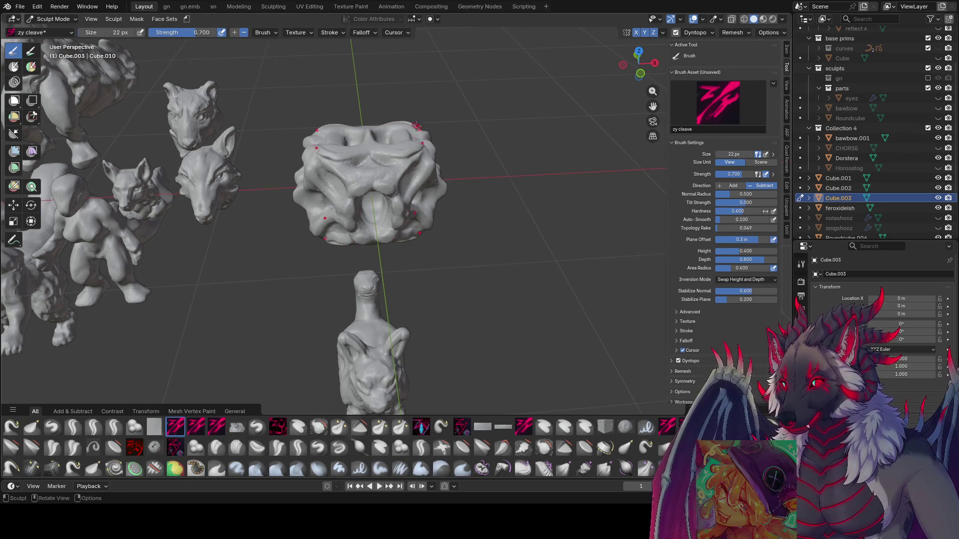
{"action": "mouse_move", "coordinate": [420, 145]}
{"action": "middle_mouse_down"}
{"action": "mouse_move", "coordinate": [408, 96]}
{"action": "mouse_move", "coordinate": [389, 98]}
{"action": "middle_mouse_up"}
{"action": "key", "text": "bracketright"}
{"action": "key", "text": "bracketright"}
{"action": "left_click_drag", "start_coordinate": [389, 97], "coordinate": [391, 97]}
{"action": "key", "text": "bracketright"}
{"action": "key", "text": "bracketright"}
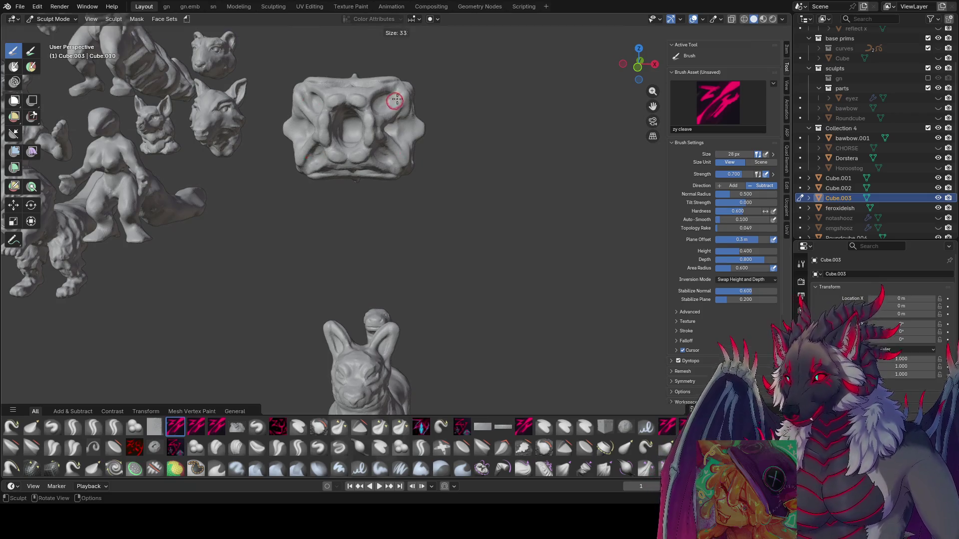
{"action": "mouse_move", "coordinate": [392, 96]}
{"action": "middle_mouse_down"}
{"action": "mouse_move", "coordinate": [332, 146]}
{"action": "mouse_move", "coordinate": [311, 131]}
{"action": "mouse_move", "coordinate": [360, 125]}
{"action": "middle_mouse_up"}
{"action": "key", "text": "bracketleft"}
{"action": "key", "text": "bracketleft"}
{"action": "key", "text": "bracketleft"}
{"action": "left_click_drag", "start_coordinate": [360, 124], "coordinate": [360, 125]}
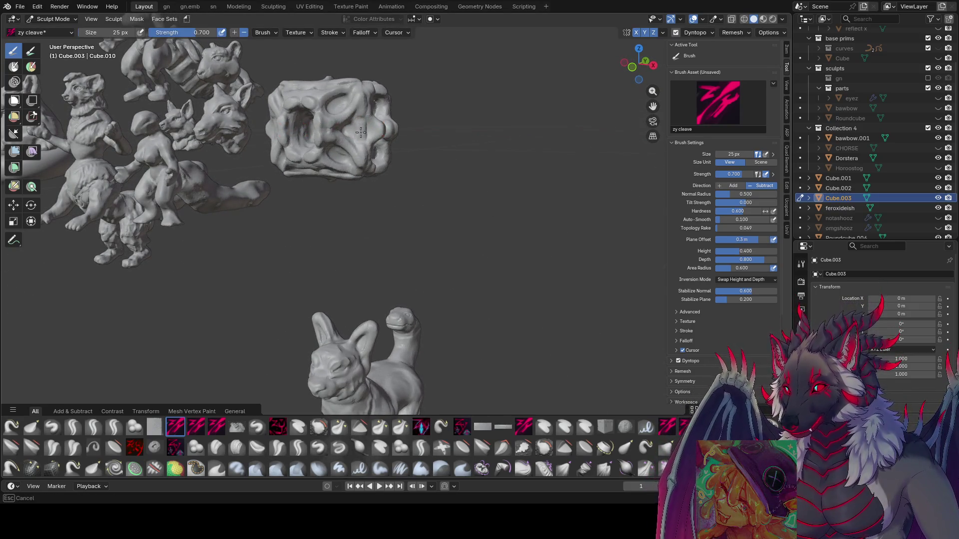
{"action": "mouse_move", "coordinate": [359, 135]}
{"action": "middle_mouse_down"}
{"action": "mouse_move", "coordinate": [424, 135]}
{"action": "mouse_move", "coordinate": [342, 161]}
{"action": "middle_mouse_up"}
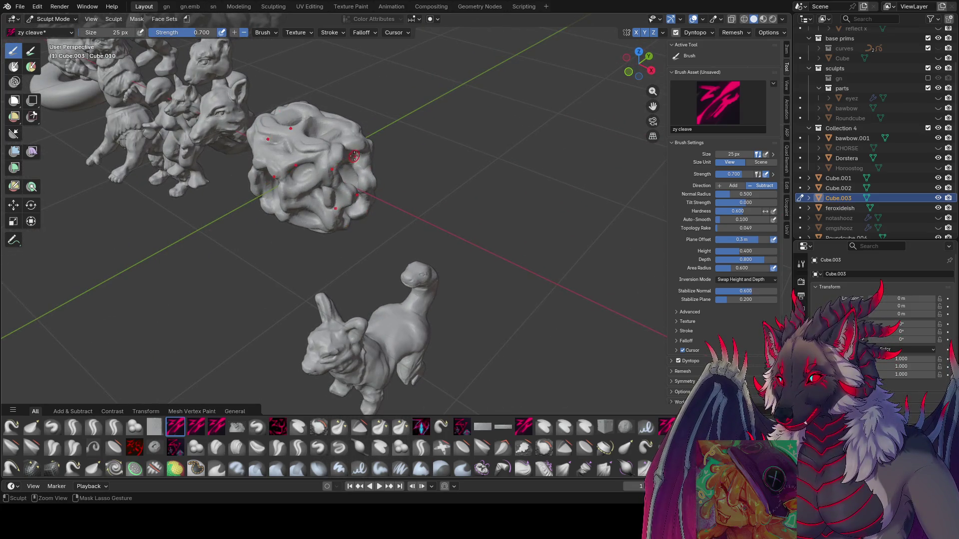
Save inspire me.blend.
{"action": "key", "text": "ctrl+s"}
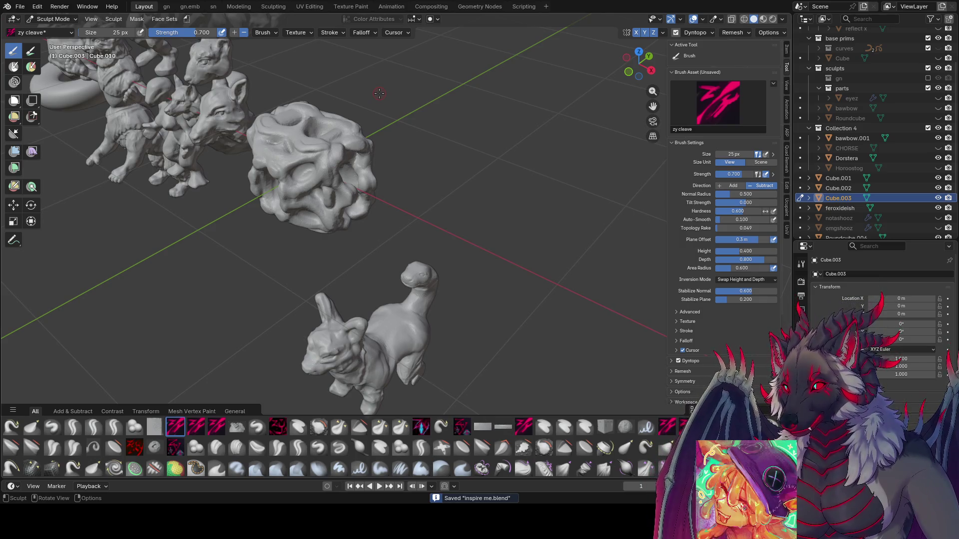
{"action": "mouse_move", "coordinate": [338, 154]}
{"action": "middle_mouse_down"}
{"action": "mouse_move", "coordinate": [383, 114]}
{"action": "mouse_move", "coordinate": [374, 149]}
{"action": "mouse_move", "coordinate": [376, 137]}
{"action": "middle_mouse_up"}
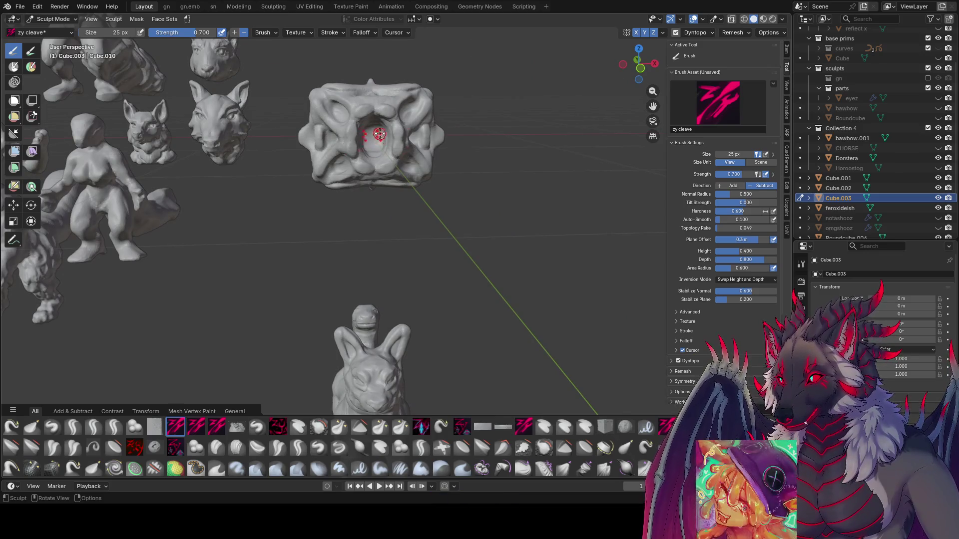
{"action": "key", "text": "ctrl+s"}
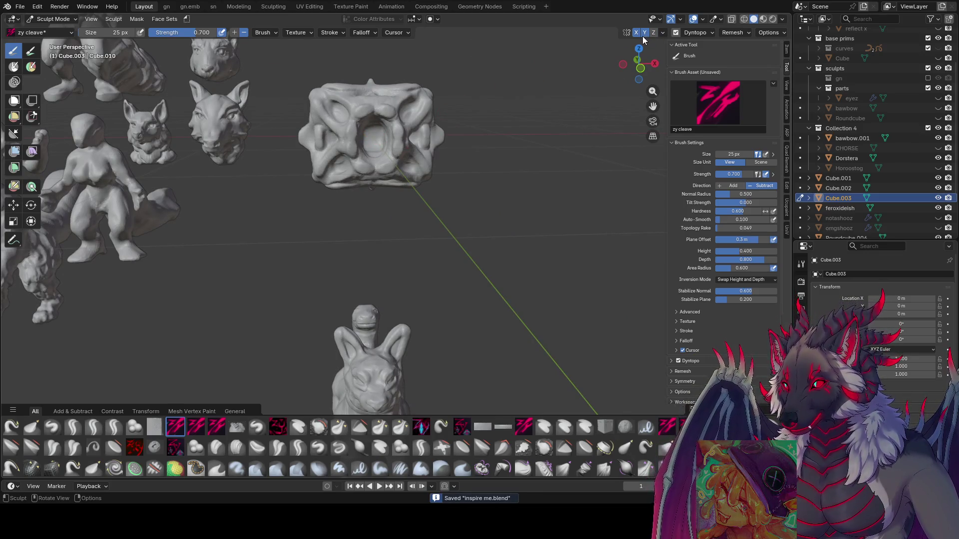
Enlarge the brush to about 40 px and carve deeper into the cube's central hole.
{"action": "key", "text": "bracketright"}
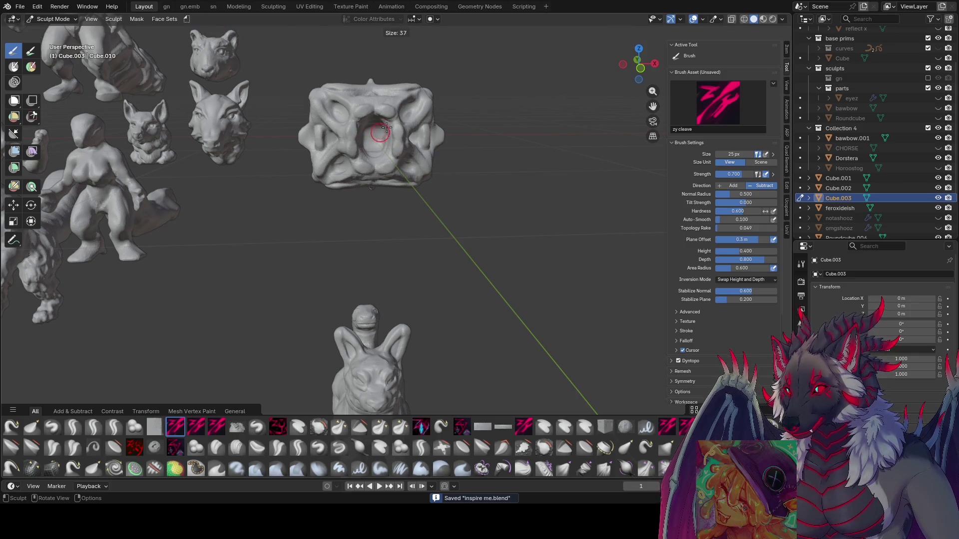
{"action": "mouse_move", "coordinate": [395, 144]}
{"action": "middle_mouse_down"}
{"action": "mouse_move", "coordinate": [359, 140]}
{"action": "mouse_move", "coordinate": [328, 114]}
{"action": "middle_mouse_up"}
{"action": "key", "text": "bracketright"}
{"action": "key", "text": "bracketleft"}
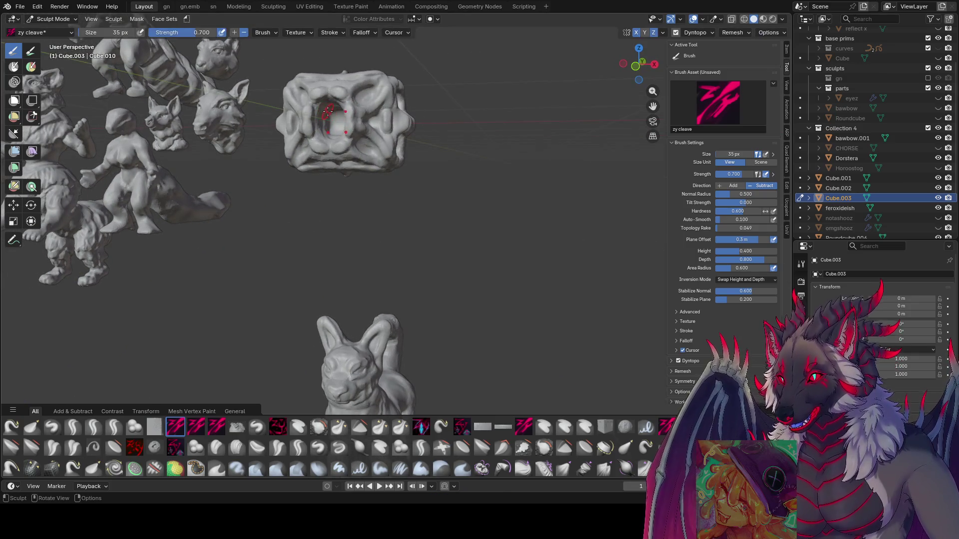
{"action": "left_click_drag", "start_coordinate": [327, 115], "coordinate": [323, 132]}
{"action": "middle_click_drag", "start_coordinate": [327, 105], "coordinate": [355, 79]}
Shrink the brush to 15 px and carve finer detail into the hole and cube top.
{"action": "key", "text": "bracketleft"}
{"action": "key", "text": "bracketleft"}
{"action": "left_click_drag", "start_coordinate": [359, 81], "coordinate": [359, 82]}
{"action": "key", "text": "bracketleft"}
{"action": "middle_click_drag", "start_coordinate": [360, 82], "coordinate": [363, 70]}
{"action": "key", "text": "bracketleft"}
{"action": "key", "text": "bracketleft"}
{"action": "left_click_drag", "start_coordinate": [363, 69], "coordinate": [364, 69]}
{"action": "mouse_move", "coordinate": [365, 68]}
{"action": "middle_mouse_down"}
{"action": "mouse_move", "coordinate": [346, 93]}
{"action": "mouse_move", "coordinate": [375, 75]}
{"action": "mouse_move", "coordinate": [349, 126]}
{"action": "mouse_move", "coordinate": [390, 113]}
{"action": "mouse_move", "coordinate": [360, 145]}
{"action": "middle_mouse_up"}
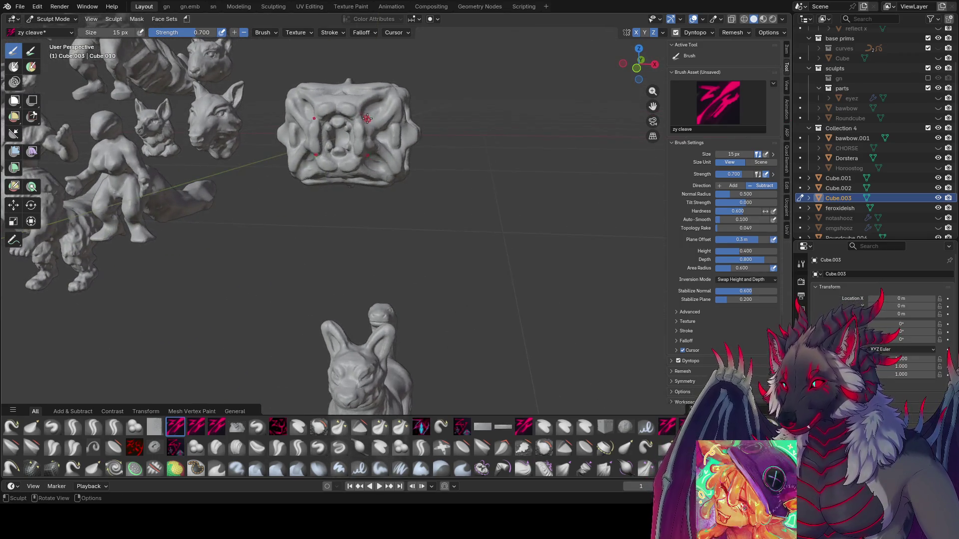
Switch to the Snake Hook horn brush, enlarge it, and pull wing-like spikes from both cube sides.
{"action": "key", "text": "f"}
{"action": "left_click", "coordinate": [11, 428]}
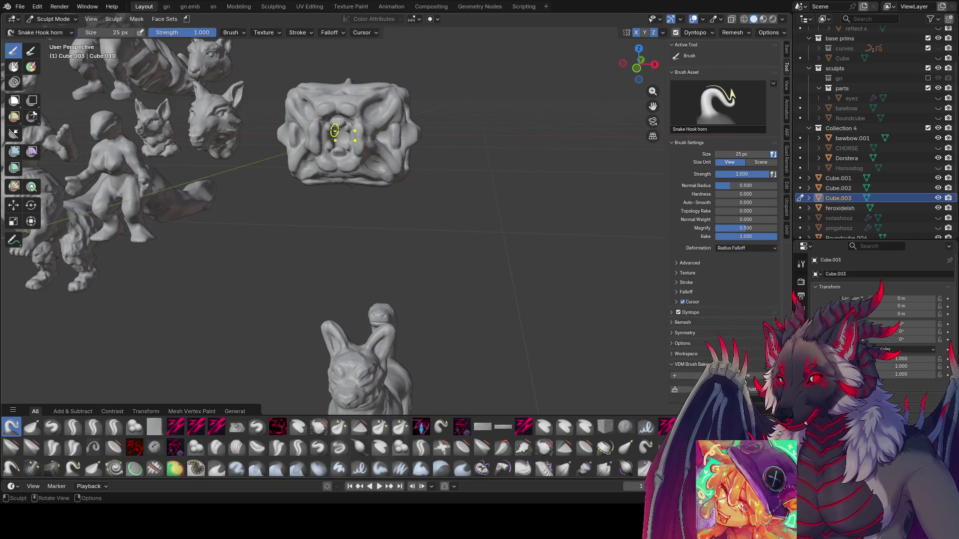
{"action": "mouse_move", "coordinate": [342, 131]}
{"action": "middle_mouse_down"}
{"action": "mouse_move", "coordinate": [381, 123]}
{"action": "mouse_move", "coordinate": [325, 130]}
{"action": "mouse_move", "coordinate": [354, 129]}
{"action": "middle_mouse_up"}
{"action": "key", "text": "f"}
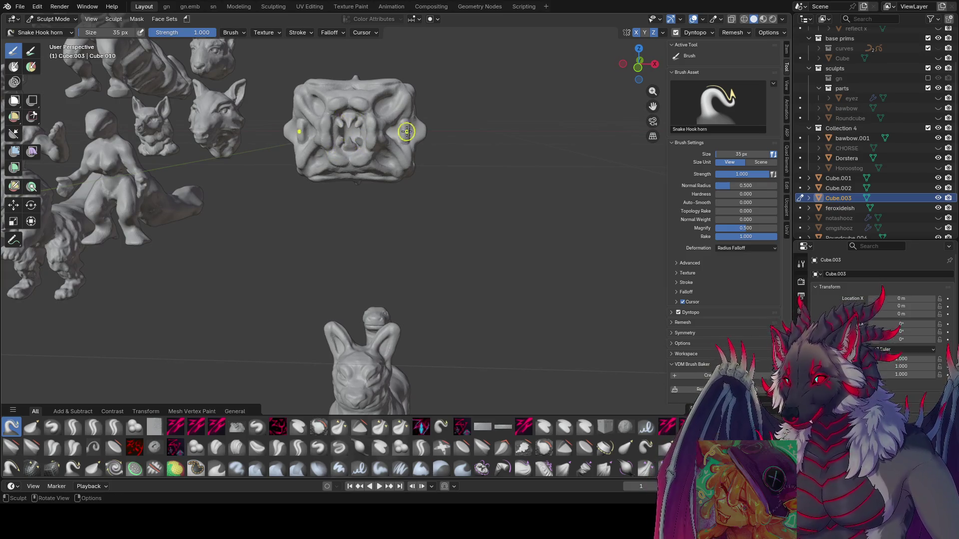
{"action": "key", "text": "f"}
{"action": "left_click", "coordinate": [430, 98]}
{"action": "mouse_move", "coordinate": [430, 119]}
{"action": "left_mouse_down"}
{"action": "mouse_move", "coordinate": [462, 150]}
{"action": "mouse_move", "coordinate": [424, 158]}
{"action": "left_mouse_up"}
{"action": "mouse_move", "coordinate": [424, 158]}
{"action": "middle_mouse_down"}
{"action": "mouse_move", "coordinate": [336, 187]}
{"action": "mouse_move", "coordinate": [454, 167]}
{"action": "middle_mouse_up"}
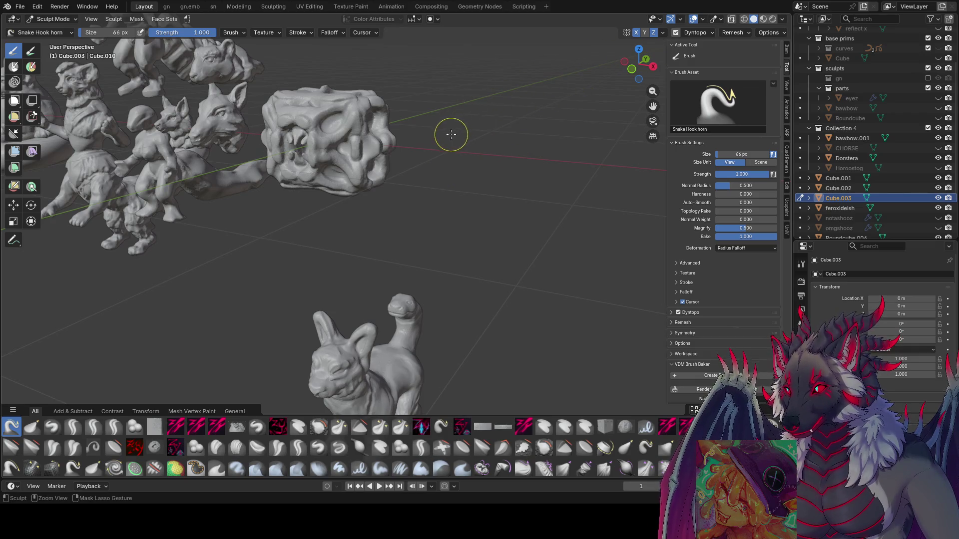
Save inspire me.blend, then shrink the brush to 70 px and reshape the horn's tip.
{"action": "key", "text": "ctrl+s"}
{"action": "key", "text": "f"}
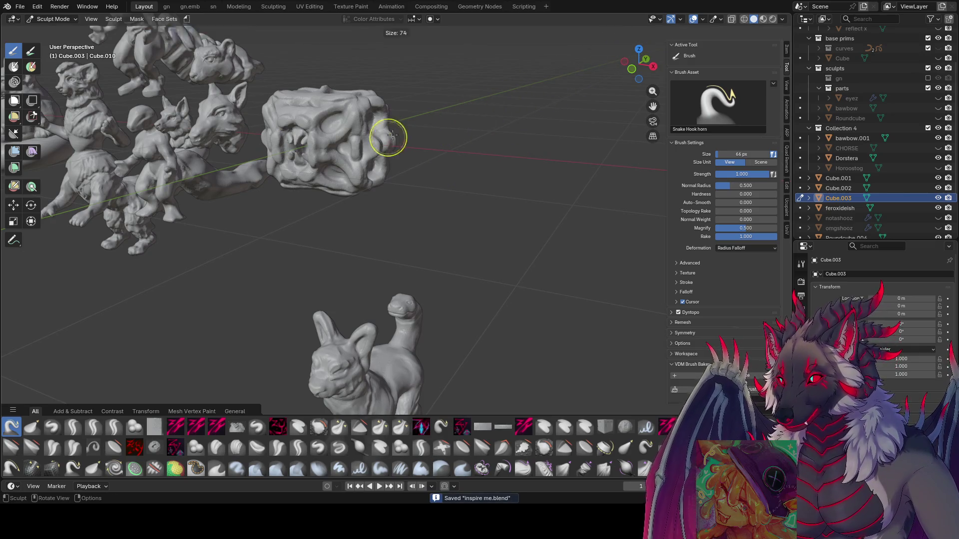
{"action": "left_click", "coordinate": [385, 139]}
{"action": "mouse_move", "coordinate": [385, 139]}
{"action": "middle_mouse_down"}
{"action": "mouse_move", "coordinate": [428, 111]}
{"action": "mouse_move", "coordinate": [359, 146]}
{"action": "mouse_move", "coordinate": [398, 145]}
{"action": "mouse_move", "coordinate": [417, 177]}
{"action": "mouse_move", "coordinate": [338, 168]}
{"action": "mouse_move", "coordinate": [342, 154]}
{"action": "mouse_move", "coordinate": [448, 160]}
{"action": "middle_mouse_up"}
{"action": "key", "text": "bracketleft"}
{"action": "key", "text": "bracketleft"}
{"action": "key", "text": "bracketleft"}
{"action": "key", "text": "bracketleft"}
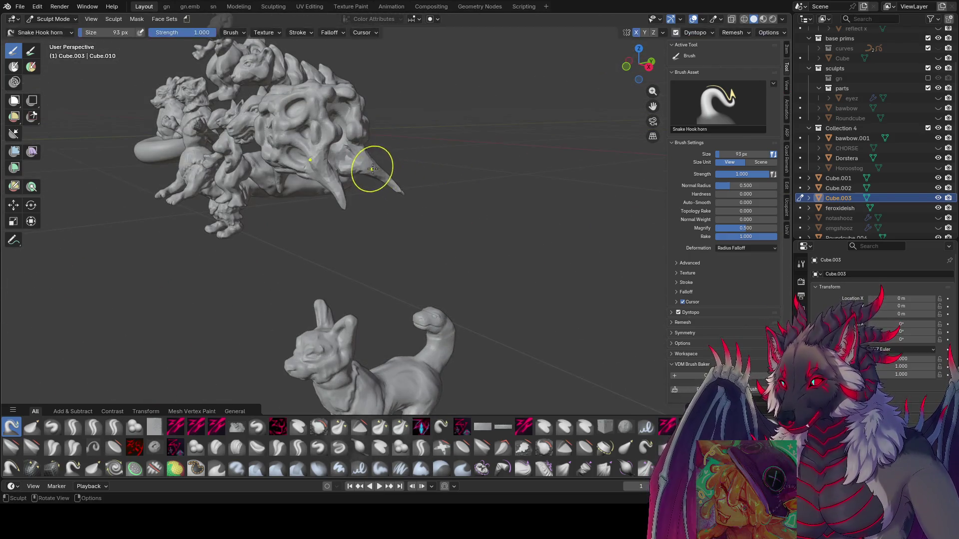
{"action": "middle_click_drag", "start_coordinate": [359, 167], "coordinate": [378, 181]}
{"action": "key", "text": "bracketleft"}
{"action": "left_click_drag", "start_coordinate": [378, 182], "coordinate": [387, 169]}
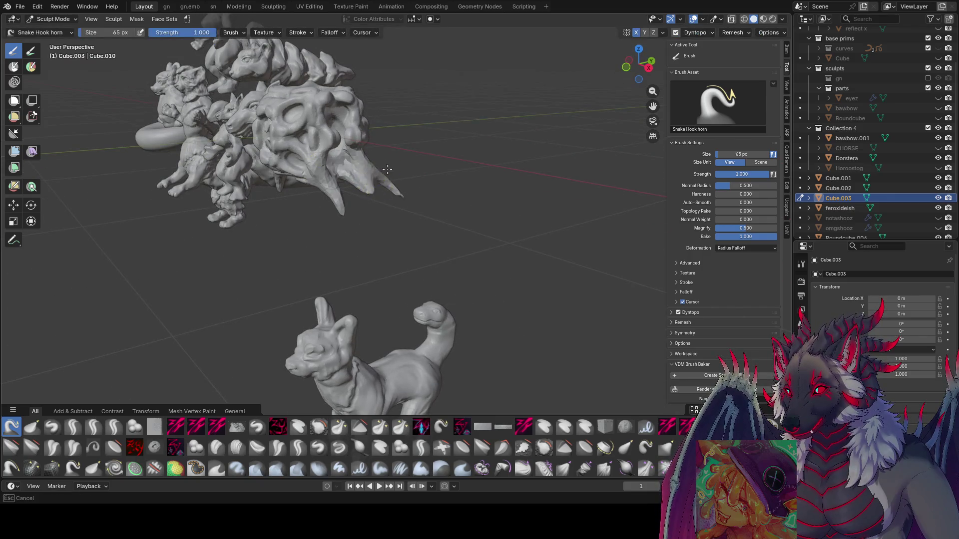
Pull the chin down into a spike and another spike from the face, then save the file.
{"action": "middle_click_drag", "start_coordinate": [387, 169], "coordinate": [298, 143]}
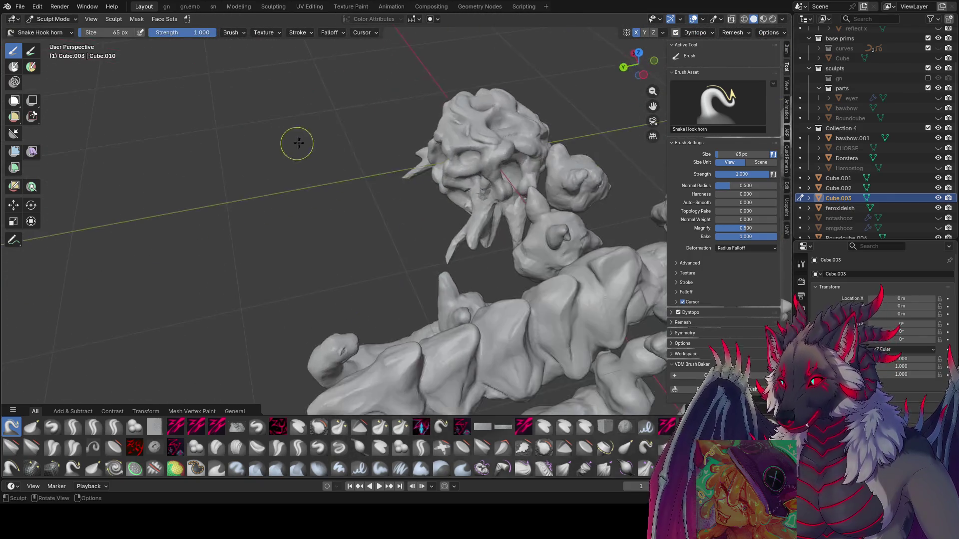
{"action": "key", "text": "bracketright"}
{"action": "mouse_move", "coordinate": [428, 175]}
{"action": "middle_mouse_down"}
{"action": "mouse_move", "coordinate": [493, 153]}
{"action": "mouse_move", "coordinate": [405, 148]}
{"action": "middle_mouse_up"}
{"action": "left_click_drag", "start_coordinate": [380, 169], "coordinate": [388, 183]}
{"action": "mouse_move", "coordinate": [388, 182]}
{"action": "middle_mouse_down"}
{"action": "mouse_move", "coordinate": [376, 192]}
{"action": "mouse_move", "coordinate": [375, 172]}
{"action": "mouse_move", "coordinate": [391, 161]}
{"action": "middle_mouse_up"}
{"action": "left_click_drag", "start_coordinate": [395, 158], "coordinate": [402, 165]}
{"action": "mouse_move", "coordinate": [402, 165]}
{"action": "middle_mouse_down"}
{"action": "mouse_move", "coordinate": [484, 155]}
{"action": "mouse_move", "coordinate": [428, 155]}
{"action": "mouse_move", "coordinate": [461, 154]}
{"action": "middle_mouse_up"}
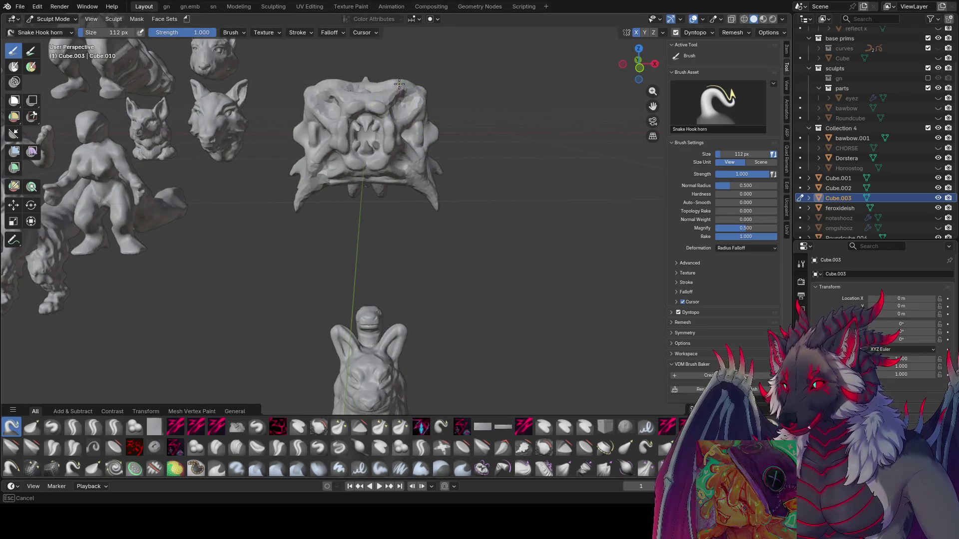
{"action": "key", "text": "ctrl+s"}
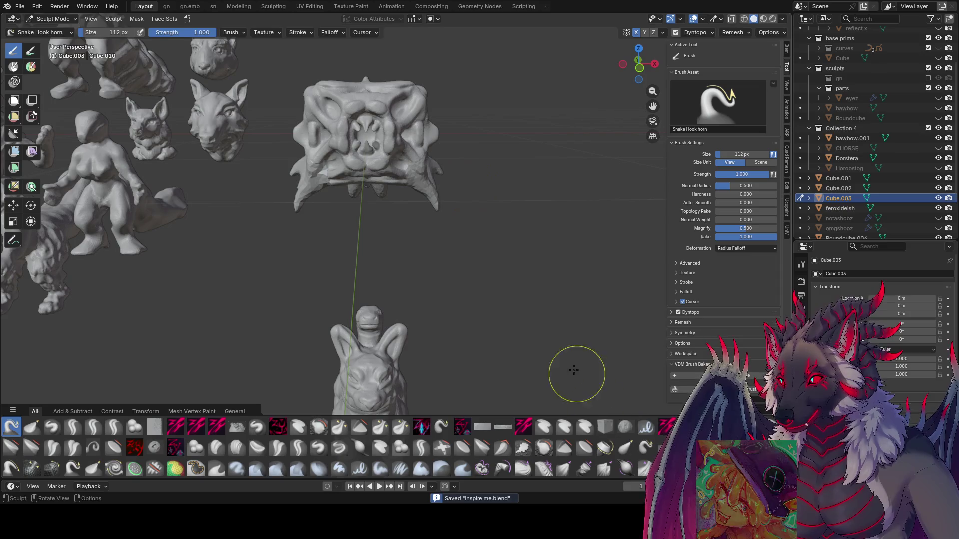
Switch to the Grab brush and pull the cube's upper right edge into a brow.
{"action": "key", "text": "g"}
{"action": "left_click_drag", "start_coordinate": [449, 66], "coordinate": [404, 74]}
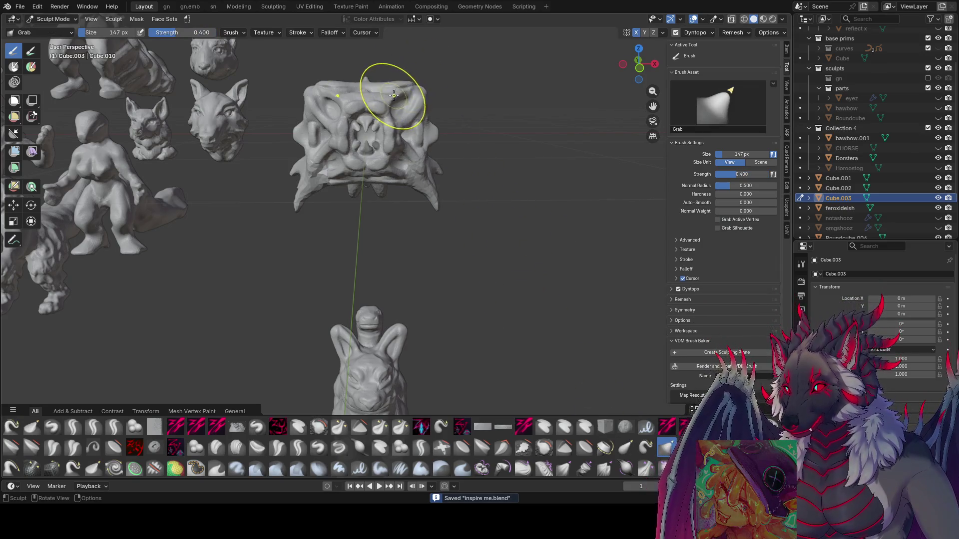
{"action": "key", "text": "f"}
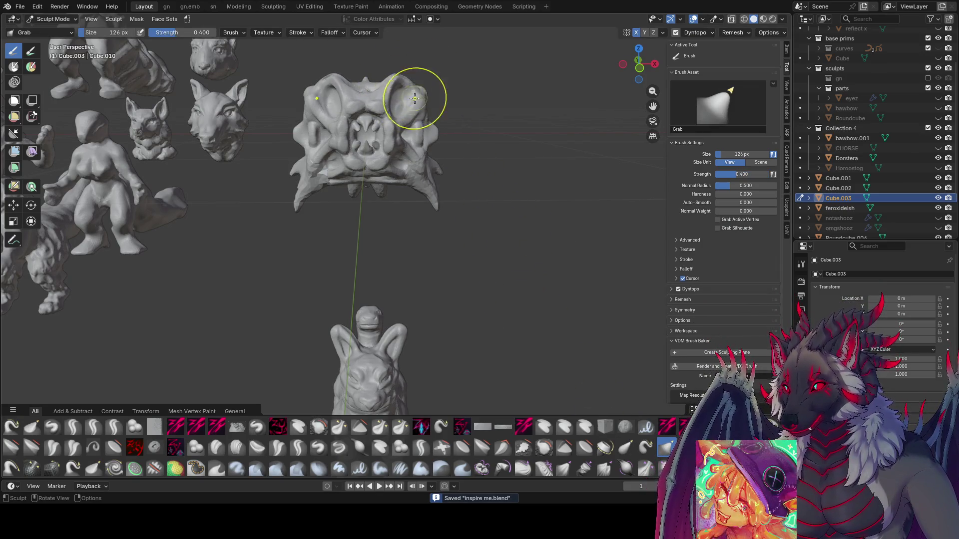
{"action": "mouse_move", "coordinate": [418, 97]}
{"action": "middle_mouse_down"}
{"action": "mouse_move", "coordinate": [395, 118]}
{"action": "mouse_move", "coordinate": [310, 97]}
{"action": "mouse_move", "coordinate": [380, 104]}
{"action": "mouse_move", "coordinate": [296, 131]}
{"action": "middle_mouse_up"}
{"action": "left_click", "coordinate": [306, 137]}
{"action": "mouse_move", "coordinate": [306, 136]}
{"action": "middle_mouse_down"}
{"action": "mouse_move", "coordinate": [367, 129]}
{"action": "mouse_move", "coordinate": [355, 142]}
{"action": "middle_mouse_up"}
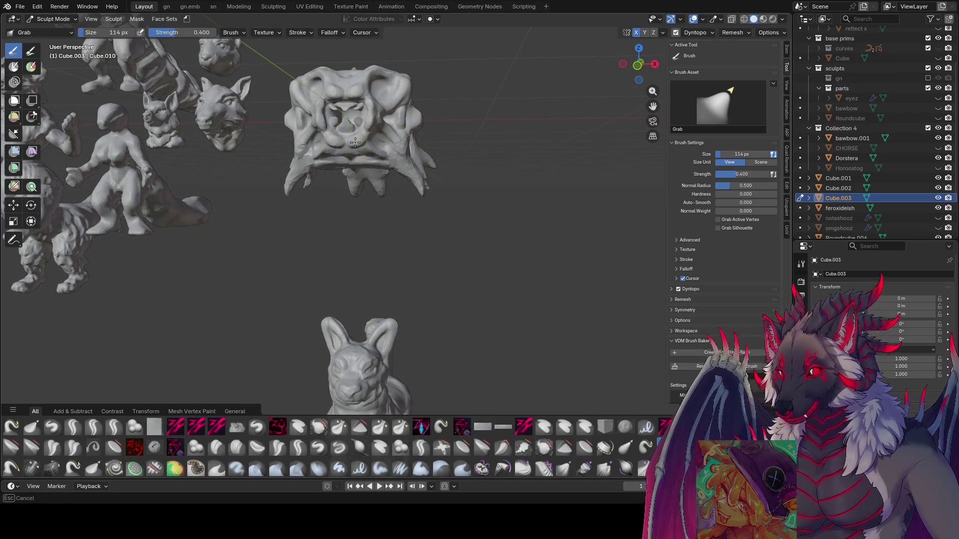
With a 100 px Grab brush, drag the cube's top into curled brows; widen it to 110 px.
{"action": "key", "text": "f"}
{"action": "left_click", "coordinate": [343, 97]}
{"action": "middle_click_drag", "start_coordinate": [343, 97], "coordinate": [370, 113]}
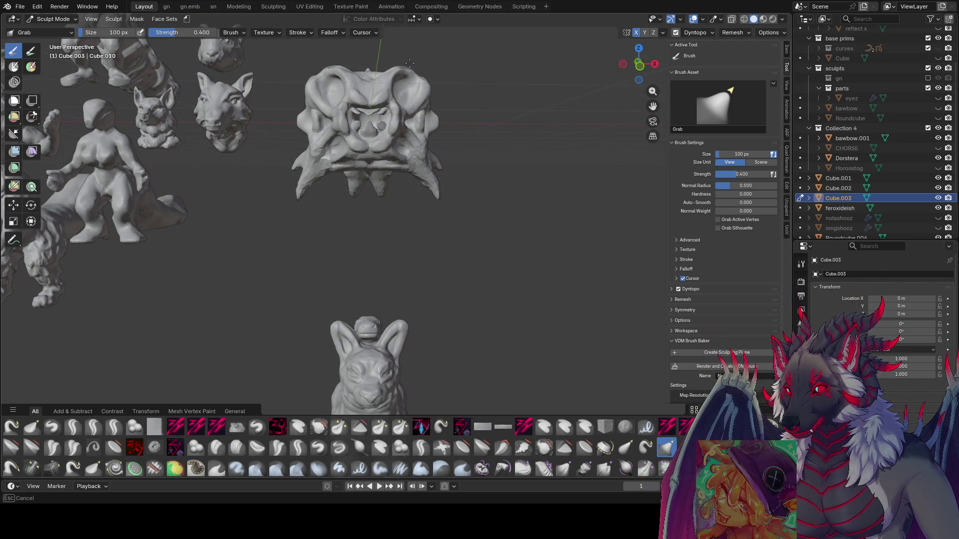
{"action": "middle_click_drag", "start_coordinate": [410, 62], "coordinate": [310, 93]}
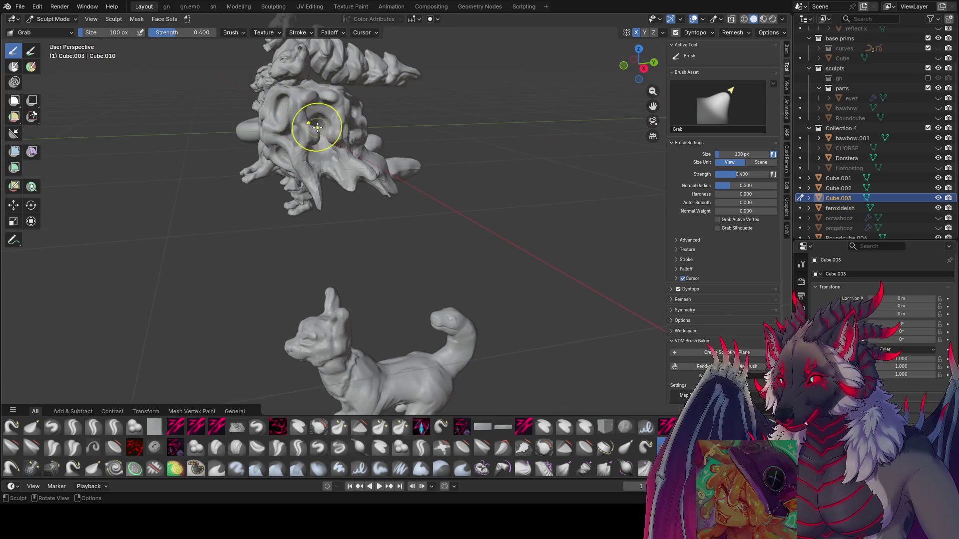
{"action": "key", "text": "f"}
{"action": "left_click", "coordinate": [340, 128]}
{"action": "mouse_move", "coordinate": [371, 130]}
{"action": "middle_mouse_down"}
{"action": "mouse_move", "coordinate": [475, 85]}
{"action": "mouse_move", "coordinate": [460, 107]}
{"action": "mouse_move", "coordinate": [400, 140]}
{"action": "mouse_move", "coordinate": [320, 170]}
{"action": "mouse_move", "coordinate": [396, 128]}
{"action": "mouse_move", "coordinate": [274, 154]}
{"action": "middle_mouse_up"}
Shrink the Grab brush to 102, 95, then 70 px and save inspire me.blend.
{"action": "key", "text": "f"}
{"action": "left_click", "coordinate": [314, 166]}
{"action": "key", "text": "f"}
{"action": "left_click", "coordinate": [260, 124]}
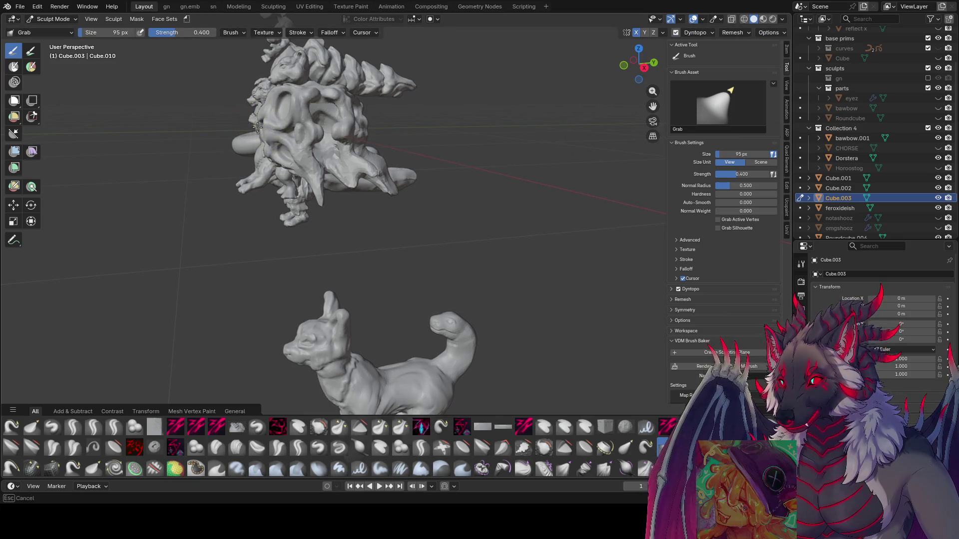
{"action": "mouse_move", "coordinate": [253, 122]}
{"action": "middle_mouse_down"}
{"action": "mouse_move", "coordinate": [428, 123]}
{"action": "mouse_move", "coordinate": [394, 117]}
{"action": "mouse_move", "coordinate": [402, 113]}
{"action": "mouse_move", "coordinate": [350, 141]}
{"action": "mouse_move", "coordinate": [375, 126]}
{"action": "mouse_move", "coordinate": [348, 113]}
{"action": "mouse_move", "coordinate": [456, 111]}
{"action": "mouse_move", "coordinate": [357, 115]}
{"action": "mouse_move", "coordinate": [336, 156]}
{"action": "mouse_move", "coordinate": [353, 145]}
{"action": "mouse_move", "coordinate": [382, 148]}
{"action": "mouse_move", "coordinate": [385, 100]}
{"action": "mouse_move", "coordinate": [404, 128]}
{"action": "middle_mouse_up"}
{"action": "key", "text": "f"}
{"action": "left_click", "coordinate": [402, 120]}
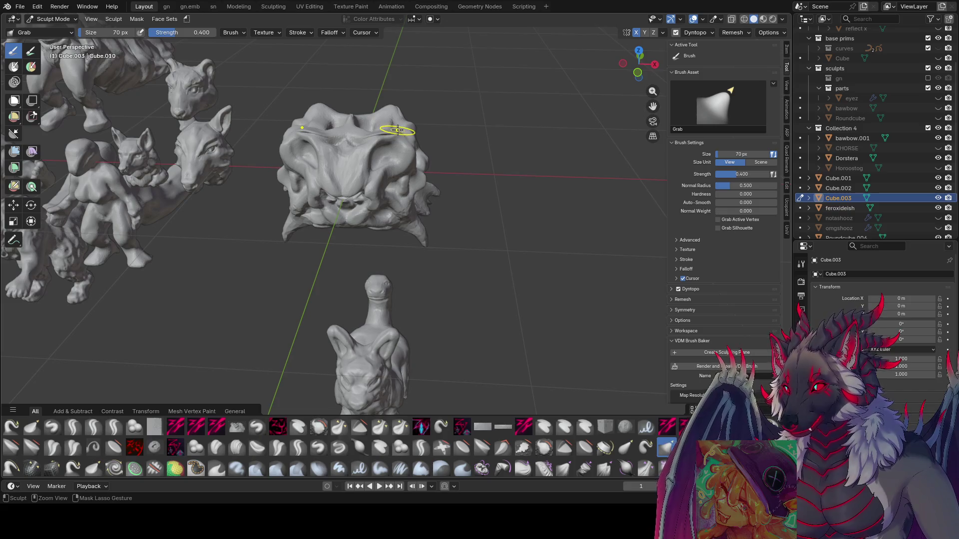
{"action": "key", "text": "ctrl+s"}
Reduce the Grab brush through 50, 36 and 23 px, settling at 37 px.
{"action": "key", "text": "f"}
{"action": "left_click", "coordinate": [402, 124]}
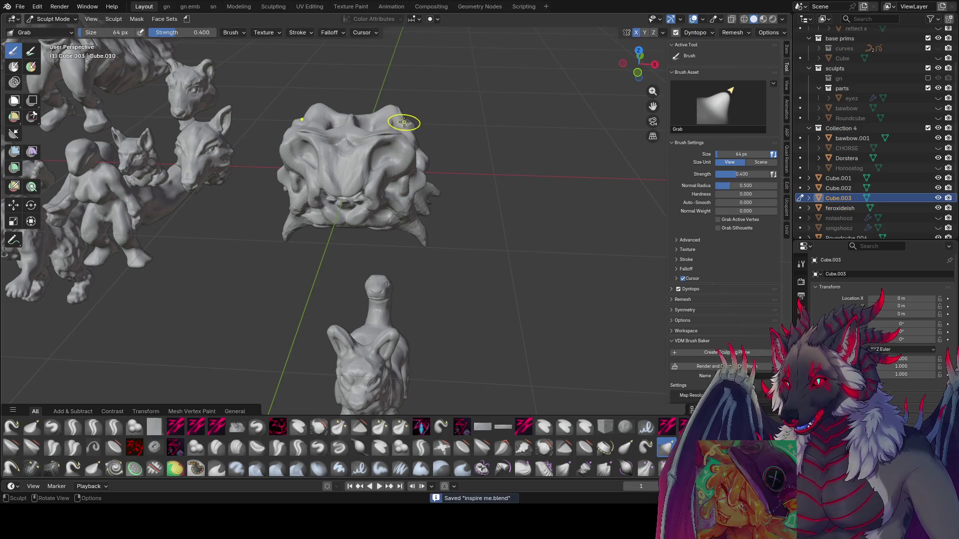
{"action": "mouse_move", "coordinate": [401, 124]}
{"action": "middle_mouse_down"}
{"action": "mouse_move", "coordinate": [401, 149]}
{"action": "mouse_move", "coordinate": [421, 58]}
{"action": "mouse_move", "coordinate": [349, 98]}
{"action": "mouse_move", "coordinate": [414, 112]}
{"action": "mouse_move", "coordinate": [388, 100]}
{"action": "mouse_move", "coordinate": [387, 112]}
{"action": "mouse_move", "coordinate": [400, 112]}
{"action": "mouse_move", "coordinate": [365, 105]}
{"action": "mouse_move", "coordinate": [360, 115]}
{"action": "mouse_move", "coordinate": [419, 71]}
{"action": "middle_mouse_up"}
{"action": "key", "text": "f"}
{"action": "left_click", "coordinate": [343, 102]}
{"action": "key", "text": "f"}
{"action": "left_click", "coordinate": [372, 113]}
{"action": "key", "text": "f"}
{"action": "left_click", "coordinate": [369, 94]}
{"action": "key", "text": "ctrl+s"}
{"action": "scroll", "coordinate": [276, 226], "scroll_direction": "down", "scroll_amount": 5}
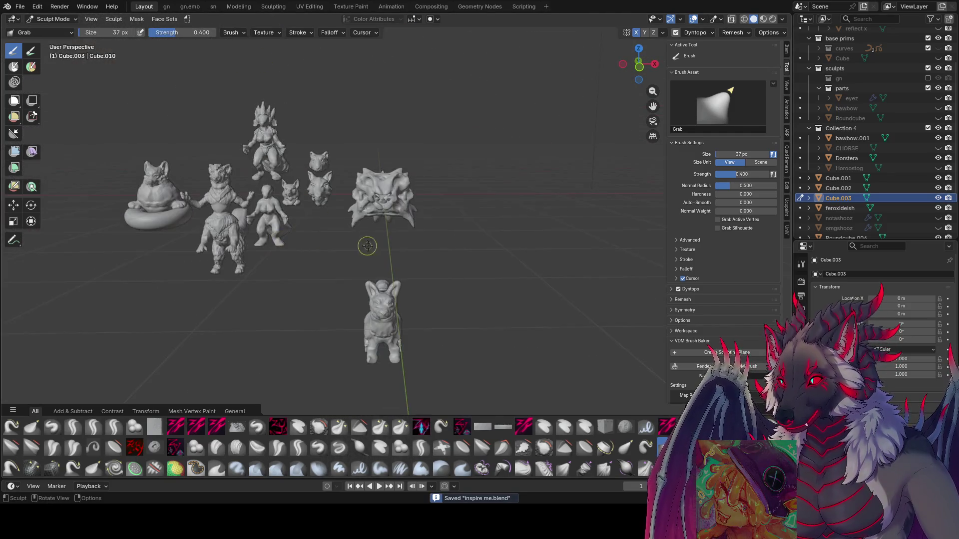
{"action": "middle_click_drag", "start_coordinate": [384, 246], "coordinate": [382, 244]}
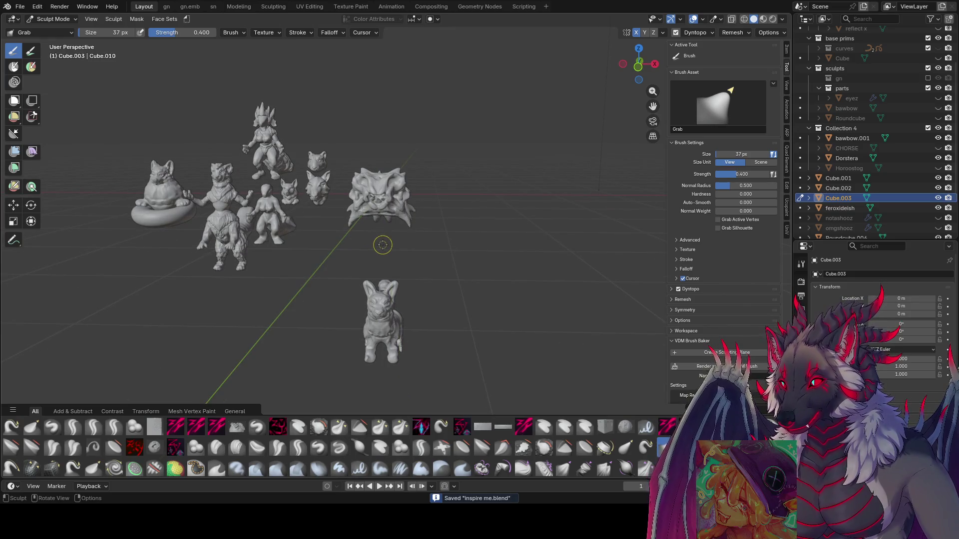
{"action": "mouse_move", "coordinate": [445, 185]}
{"action": "middle_mouse_down"}
{"action": "mouse_move", "coordinate": [368, 193]}
{"action": "mouse_move", "coordinate": [337, 214]}
{"action": "mouse_move", "coordinate": [386, 210]}
{"action": "mouse_move", "coordinate": [336, 156]}
{"action": "middle_mouse_up"}
{"action": "scroll", "coordinate": [368, 192], "scroll_direction": "up", "scroll_amount": 5}
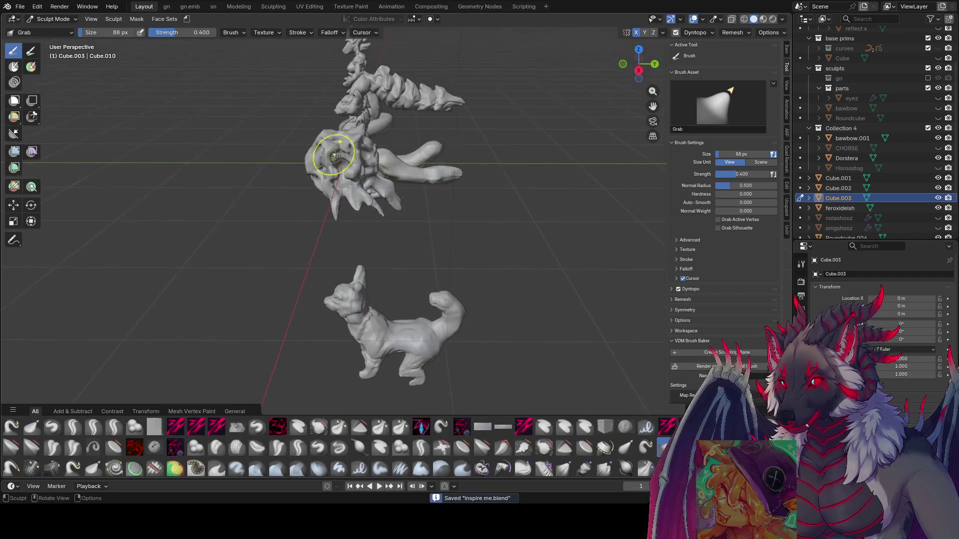
{"action": "key", "text": "ctrl+s"}
{"action": "mouse_move", "coordinate": [414, 184]}
{"action": "middle_mouse_down"}
{"action": "mouse_move", "coordinate": [385, 144]}
{"action": "mouse_move", "coordinate": [425, 165]}
{"action": "mouse_move", "coordinate": [402, 174]}
{"action": "mouse_move", "coordinate": [426, 179]}
{"action": "mouse_move", "coordinate": [463, 171]}
{"action": "mouse_move", "coordinate": [441, 165]}
{"action": "mouse_move", "coordinate": [513, 158]}
{"action": "mouse_move", "coordinate": [429, 209]}
{"action": "mouse_move", "coordinate": [425, 173]}
{"action": "mouse_move", "coordinate": [364, 174]}
{"action": "mouse_move", "coordinate": [380, 177]}
{"action": "mouse_move", "coordinate": [359, 167]}
{"action": "mouse_move", "coordinate": [459, 167]}
{"action": "middle_mouse_up"}
{"action": "key", "text": "f"}
{"action": "left_click", "coordinate": [385, 144]}
{"action": "key", "text": "f"}
{"action": "left_click", "coordinate": [385, 168]}
{"action": "key", "text": "ctrl+s"}
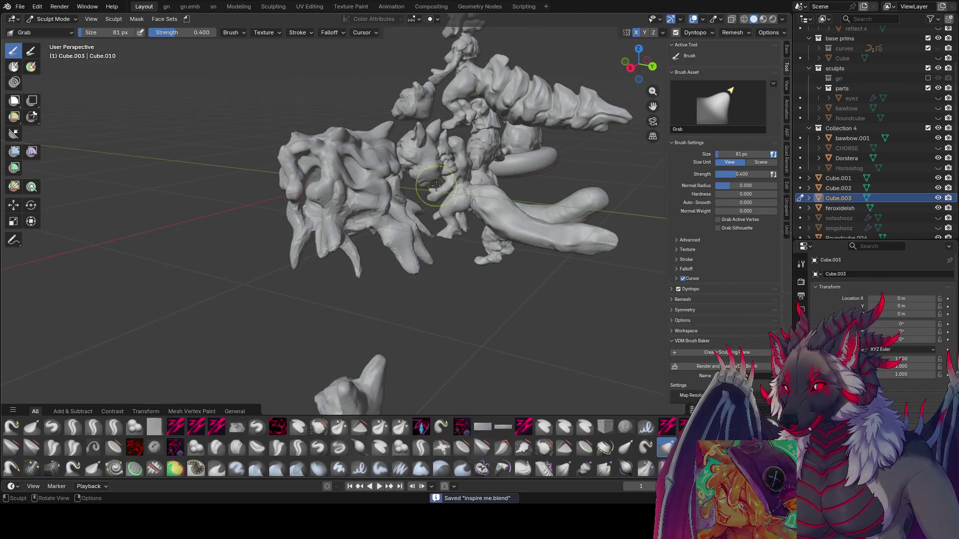
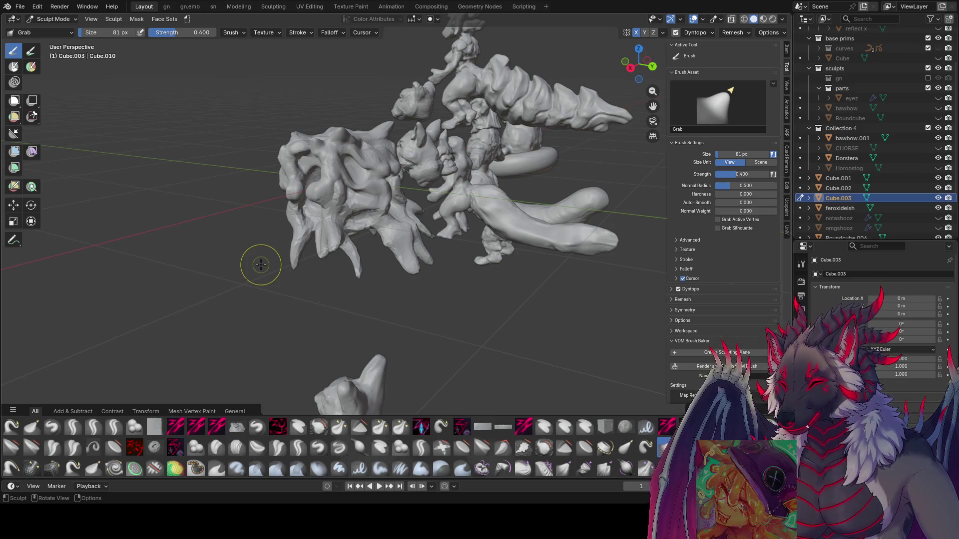
Bring the new creature head into view and switch to a smaller zy cleave brush.
{"action": "middle_click_drag", "start_coordinate": [381, 145], "coordinate": [460, 137]}
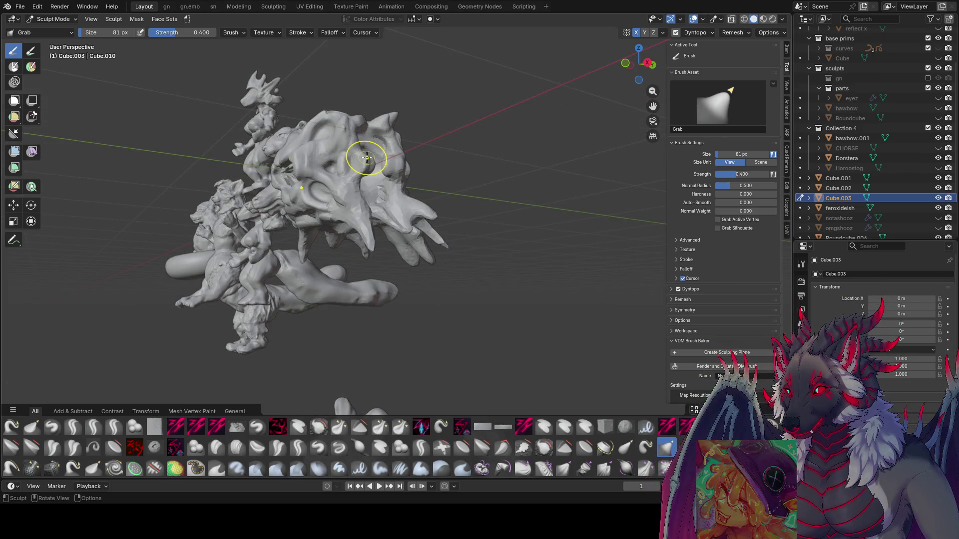
{"action": "middle_click_drag", "start_coordinate": [257, 201], "coordinate": [385, 225]}
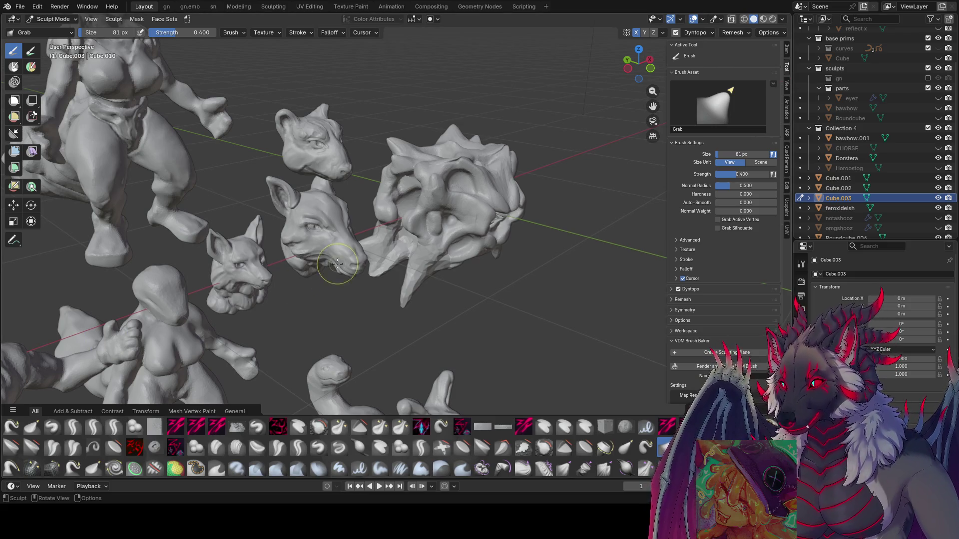
{"action": "mouse_move", "coordinate": [584, 260]}
{"action": "middle_mouse_down"}
{"action": "mouse_move", "coordinate": [407, 210]}
{"action": "mouse_move", "coordinate": [369, 219]}
{"action": "middle_mouse_up"}
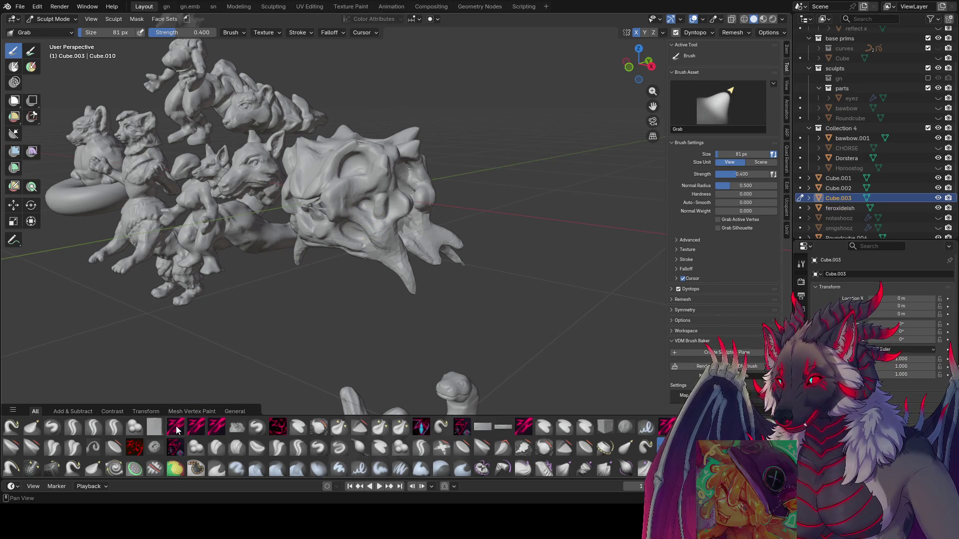
{"action": "left_click", "coordinate": [176, 428]}
{"action": "middle_click_drag", "start_coordinate": [299, 249], "coordinate": [387, 208]}
{"action": "key", "text": "f"}
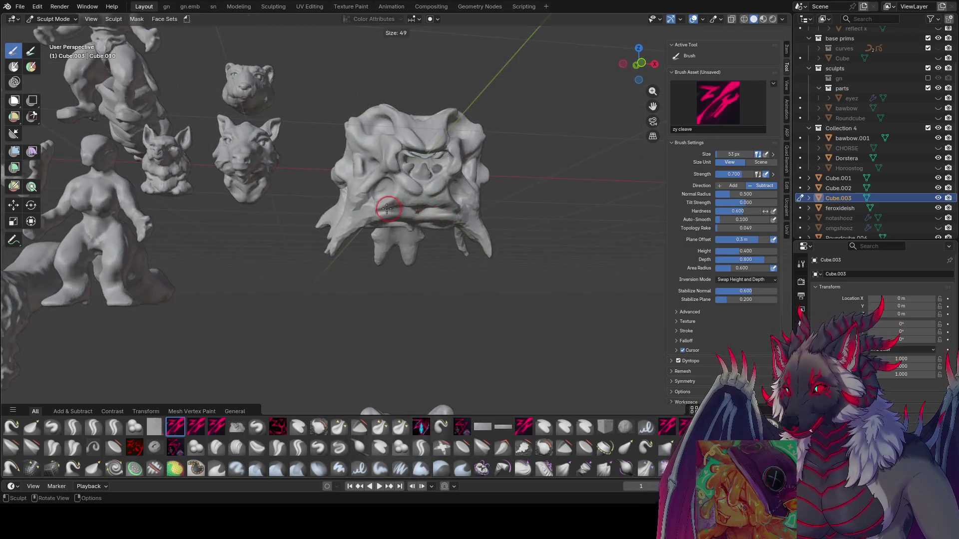
{"action": "left_click", "coordinate": [370, 213]}
Shrink the zy cleave brush to 28 px and carve a sharp groove into the head's face.
{"action": "mouse_move", "coordinate": [338, 242]}
{"action": "middle_mouse_down"}
{"action": "mouse_move", "coordinate": [374, 230]}
{"action": "mouse_move", "coordinate": [395, 196]}
{"action": "middle_mouse_up"}
{"action": "mouse_move", "coordinate": [371, 231]}
{"action": "middle_mouse_down"}
{"action": "mouse_move", "coordinate": [396, 214]}
{"action": "mouse_move", "coordinate": [320, 223]}
{"action": "middle_mouse_up"}
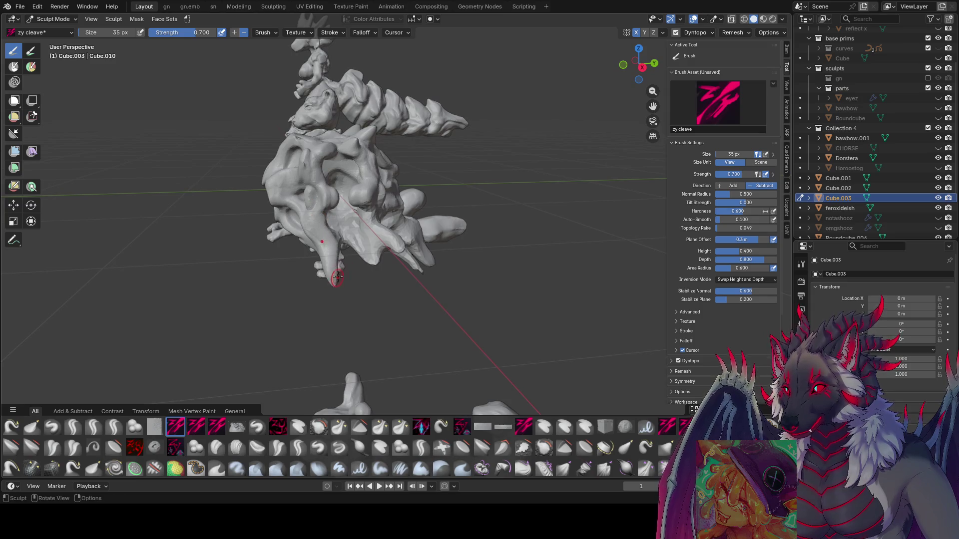
{"action": "mouse_move", "coordinate": [334, 272]}
{"action": "middle_mouse_down"}
{"action": "mouse_move", "coordinate": [364, 216]}
{"action": "mouse_move", "coordinate": [392, 225]}
{"action": "mouse_move", "coordinate": [411, 170]}
{"action": "middle_mouse_up"}
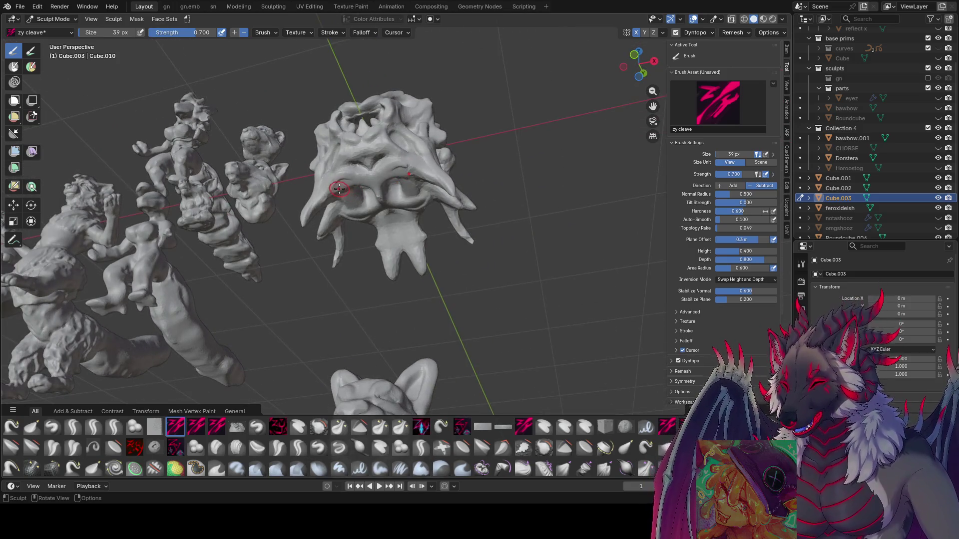
{"action": "key", "text": "bracketleft"}
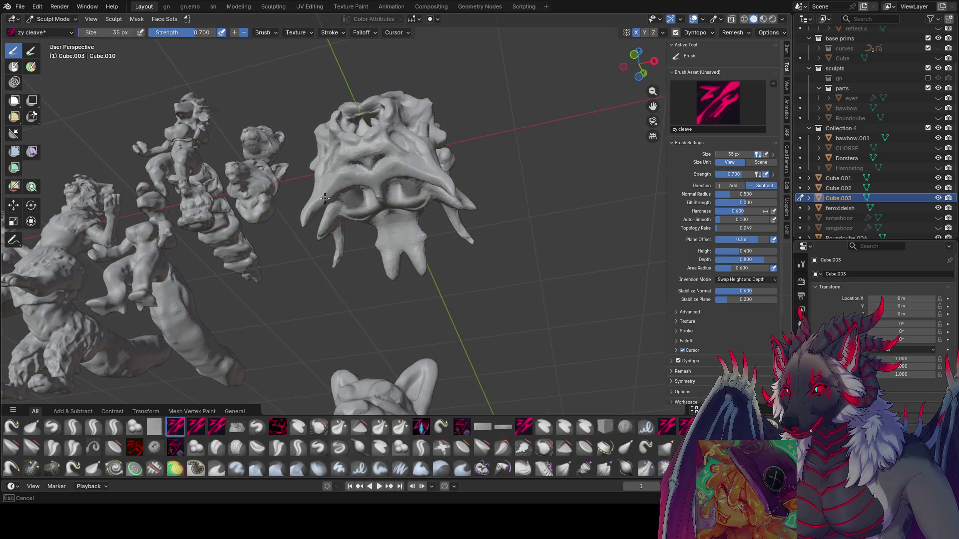
{"action": "mouse_move", "coordinate": [327, 192]}
{"action": "middle_mouse_down"}
{"action": "mouse_move", "coordinate": [377, 233]}
{"action": "mouse_move", "coordinate": [353, 214]}
{"action": "mouse_move", "coordinate": [402, 172]}
{"action": "mouse_move", "coordinate": [376, 168]}
{"action": "mouse_move", "coordinate": [372, 206]}
{"action": "mouse_move", "coordinate": [399, 157]}
{"action": "mouse_move", "coordinate": [342, 204]}
{"action": "mouse_move", "coordinate": [365, 204]}
{"action": "mouse_move", "coordinate": [398, 177]}
{"action": "middle_mouse_up"}
{"action": "key", "text": "bracketleft"}
{"action": "key", "text": "bracketleft"}
{"action": "right_click_drag", "start_coordinate": [408, 170], "coordinate": [411, 172], "text": "ctrl"}
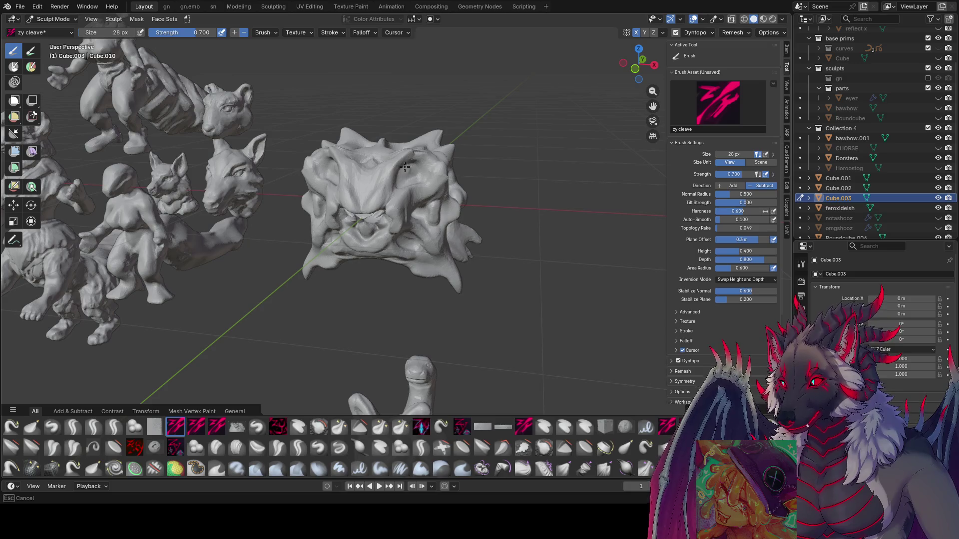
{"action": "mouse_move", "coordinate": [406, 168]}
{"action": "middle_mouse_down"}
{"action": "mouse_move", "coordinate": [366, 130]}
{"action": "mouse_move", "coordinate": [360, 148]}
{"action": "mouse_move", "coordinate": [425, 130]}
{"action": "mouse_move", "coordinate": [409, 175]}
{"action": "mouse_move", "coordinate": [240, 350]}
{"action": "middle_mouse_up"}
{"action": "scroll", "coordinate": [425, 130], "scroll_direction": "up", "scroll_amount": 6}
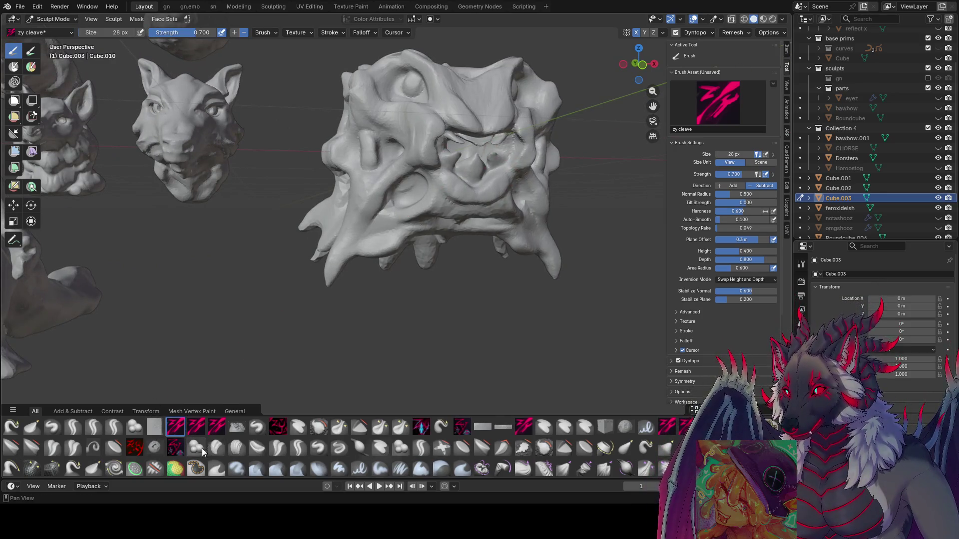
Swell a Blob-brush bulge near the head's eye and save 'inspire me.blend'.
{"action": "left_click", "coordinate": [196, 448]}
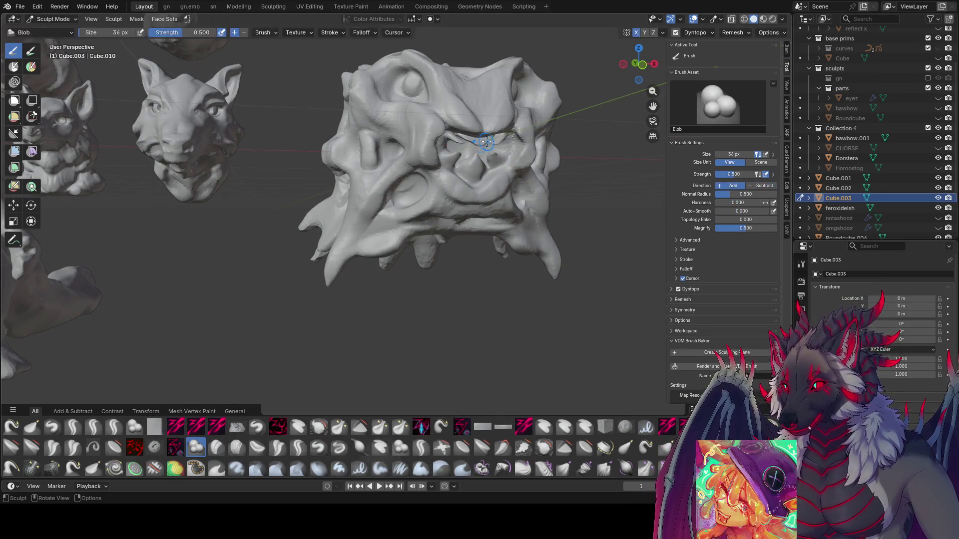
{"action": "key", "text": "f"}
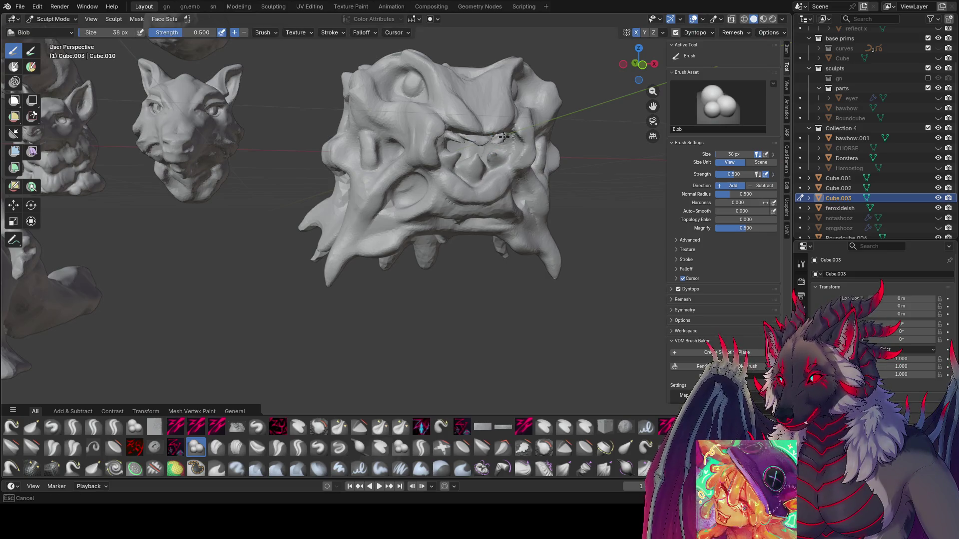
{"action": "mouse_move", "coordinate": [504, 136]}
{"action": "middle_mouse_down"}
{"action": "mouse_move", "coordinate": [340, 142]}
{"action": "mouse_move", "coordinate": [283, 159]}
{"action": "mouse_move", "coordinate": [314, 154]}
{"action": "middle_mouse_up"}
{"action": "key", "text": "ctrl+s"}
{"action": "middle_click_drag", "start_coordinate": [331, 189], "coordinate": [451, 169]}
{"action": "key", "text": "f"}
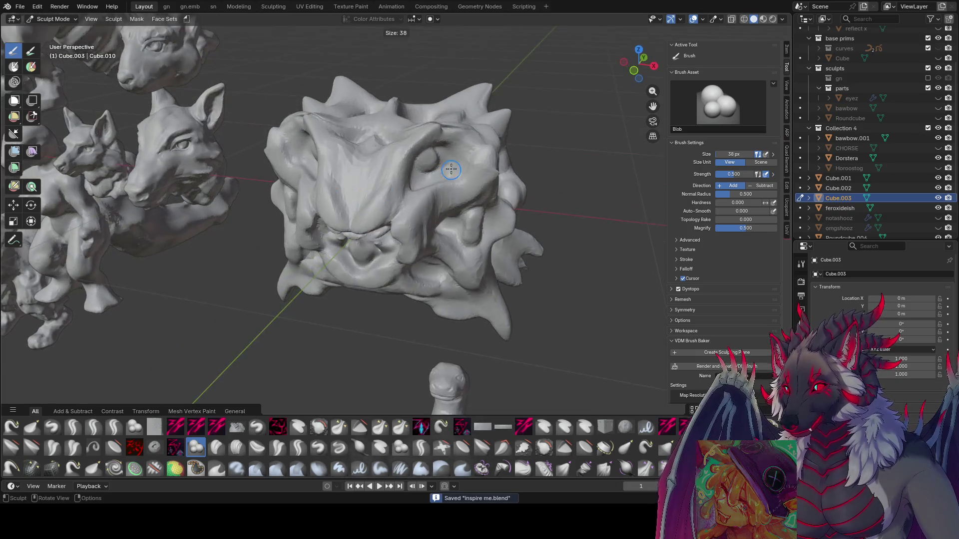
{"action": "left_click", "coordinate": [450, 169]}
{"action": "left_click_drag", "start_coordinate": [430, 163], "coordinate": [426, 161]}
{"action": "mouse_move", "coordinate": [425, 159]}
{"action": "middle_mouse_down"}
{"action": "mouse_move", "coordinate": [466, 116]}
{"action": "mouse_move", "coordinate": [494, 134]}
{"action": "mouse_move", "coordinate": [482, 159]}
{"action": "mouse_move", "coordinate": [396, 155]}
{"action": "middle_mouse_up"}
{"action": "scroll", "coordinate": [504, 117], "scroll_direction": "down", "scroll_amount": 5}
{"action": "key", "text": "ctrl+s"}
Save again and enlarge the brush to about 100 px.
{"action": "middle_click_drag", "start_coordinate": [456, 165], "coordinate": [568, 187]}
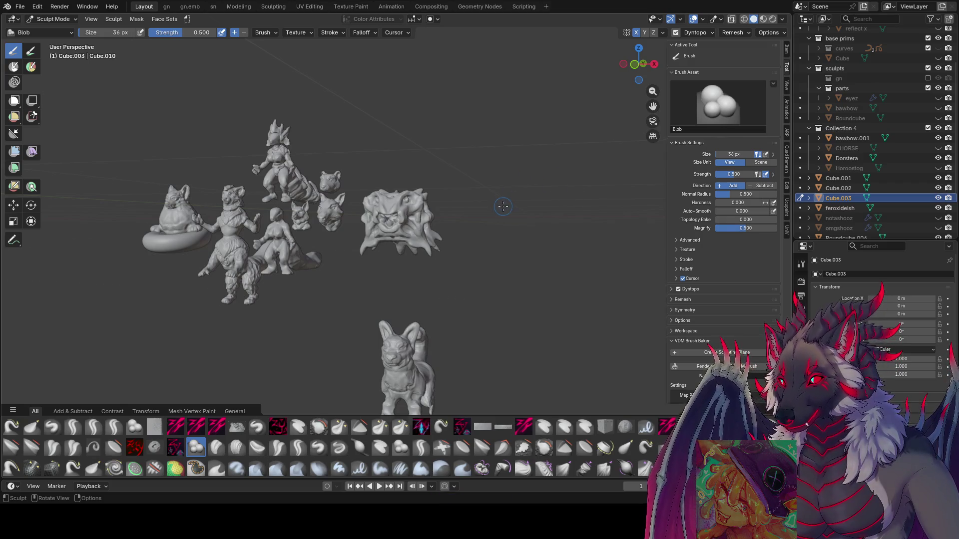
{"action": "mouse_move", "coordinate": [503, 207]}
{"action": "middle_mouse_down"}
{"action": "mouse_move", "coordinate": [513, 265]}
{"action": "mouse_move", "coordinate": [385, 189]}
{"action": "middle_mouse_up"}
{"action": "key", "text": "ctrl+s"}
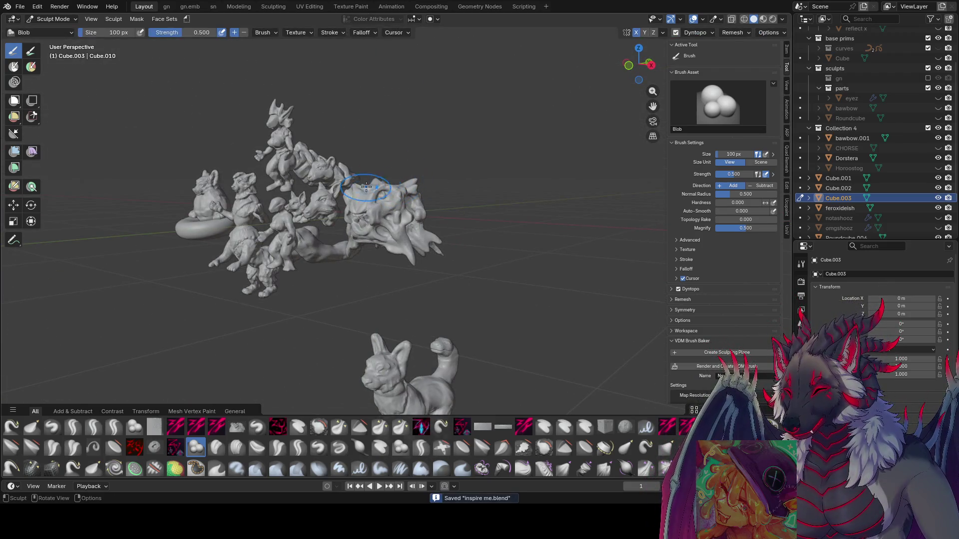
{"action": "key", "text": "f"}
{"action": "left_click", "coordinate": [302, 369]}
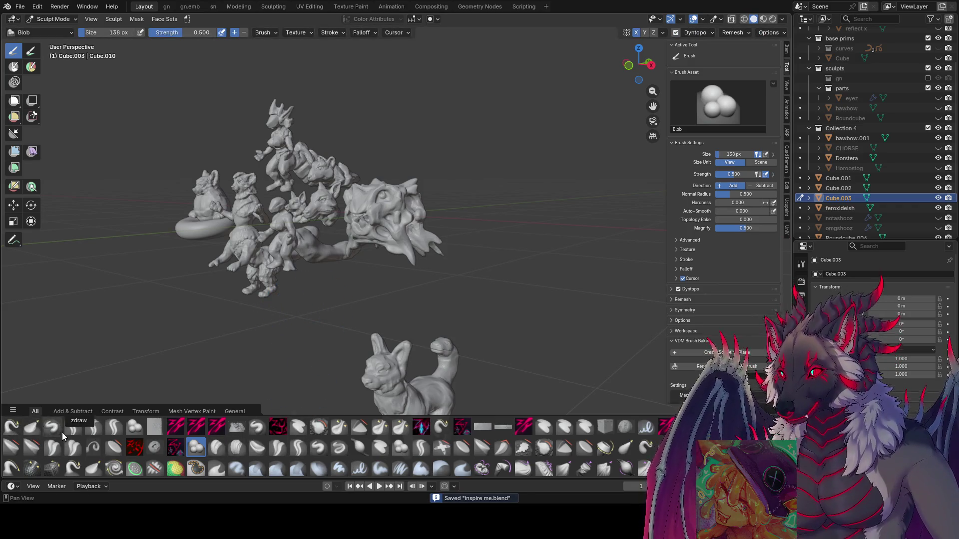
{"action": "mouse_move", "coordinate": [359, 223]}
{"action": "middle_mouse_down"}
{"action": "mouse_move", "coordinate": [387, 185]}
{"action": "mouse_move", "coordinate": [429, 190]}
{"action": "middle_mouse_up"}
{"action": "key", "text": "f"}
{"action": "left_click", "coordinate": [412, 203]}
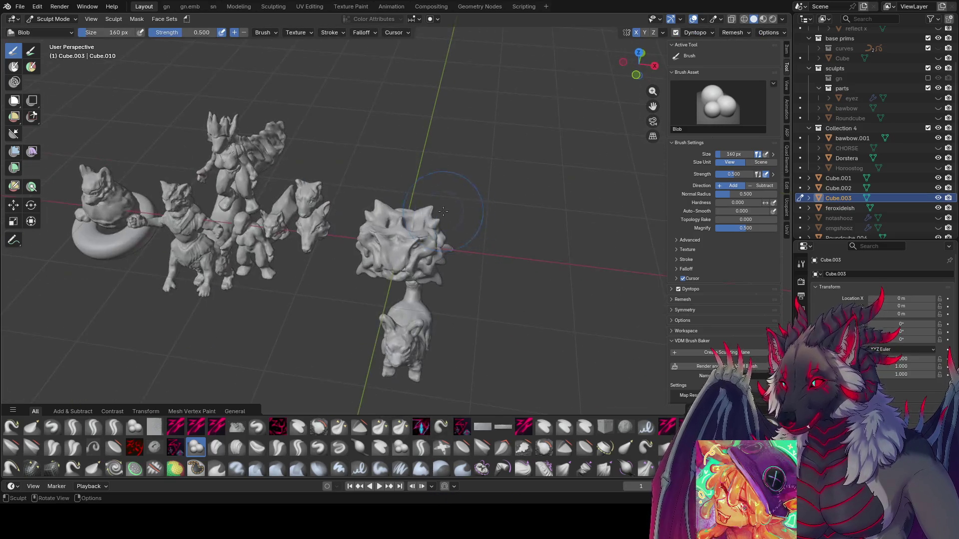
Pull the head's top outward with the Grab brush, then resize it to 114 px.
{"action": "key", "text": "g"}
{"action": "mouse_move", "coordinate": [434, 195]}
{"action": "left_mouse_down"}
{"action": "mouse_move", "coordinate": [426, 208]}
{"action": "mouse_move", "coordinate": [417, 188]}
{"action": "left_mouse_up"}
{"action": "mouse_move", "coordinate": [418, 188]}
{"action": "middle_mouse_down"}
{"action": "mouse_move", "coordinate": [407, 187]}
{"action": "mouse_move", "coordinate": [407, 161]}
{"action": "mouse_move", "coordinate": [400, 180]}
{"action": "mouse_move", "coordinate": [412, 200]}
{"action": "middle_mouse_up"}
{"action": "key", "text": "f"}
{"action": "left_click", "coordinate": [393, 196]}
With the Grab brush at 71 px, pull the head's side into an ear, then set 82 px.
{"action": "left_click", "coordinate": [415, 211]}
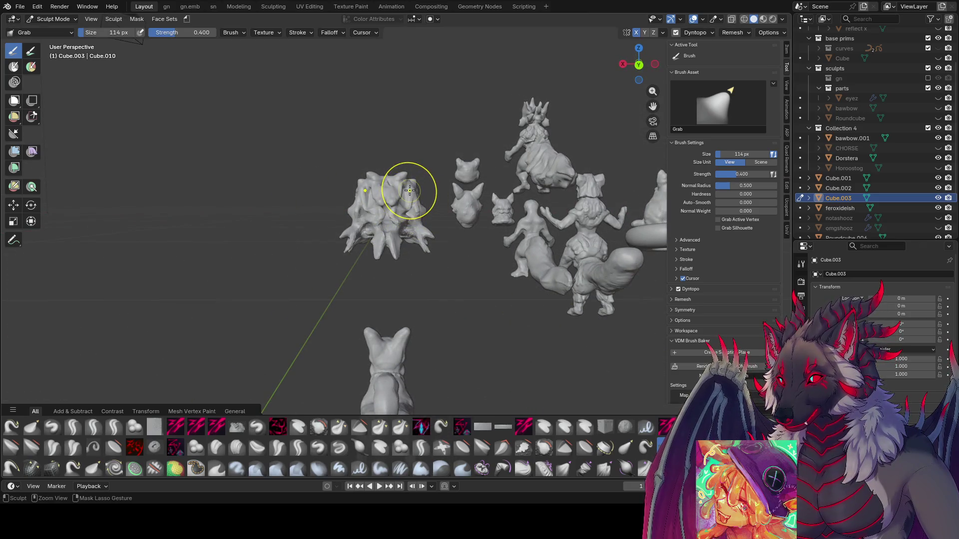
{"action": "key", "text": "f"}
{"action": "left_click", "coordinate": [397, 194]}
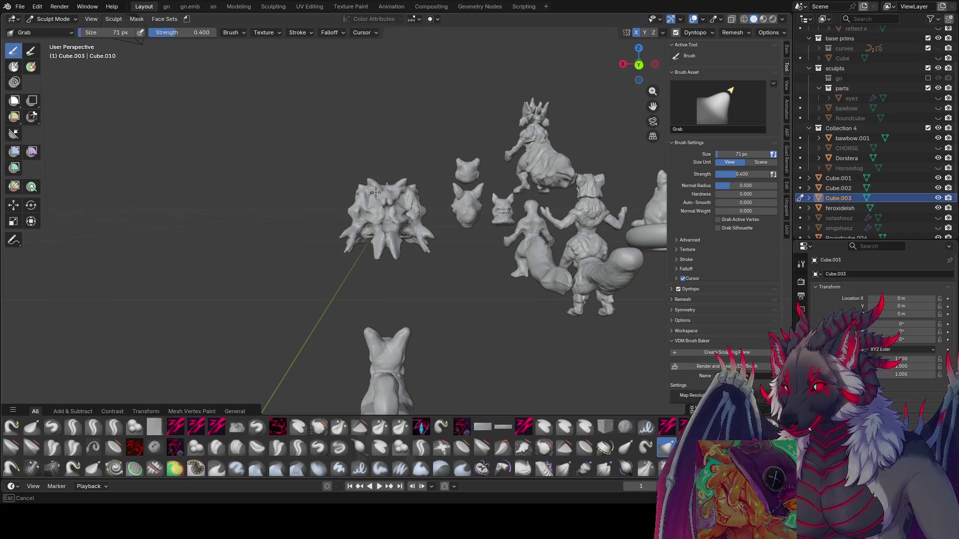
{"action": "middle_click_drag", "start_coordinate": [401, 195], "coordinate": [398, 196]}
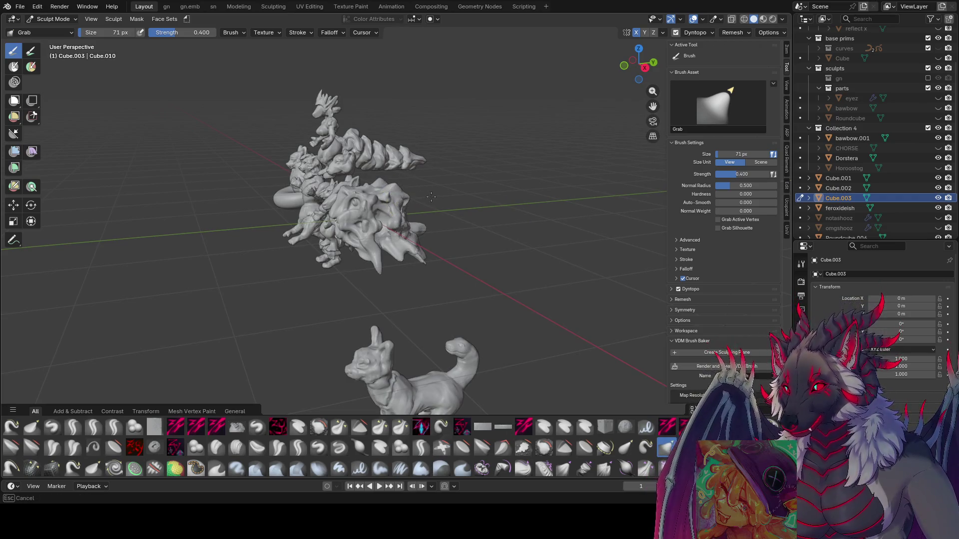
{"action": "mouse_move", "coordinate": [423, 196]}
{"action": "middle_mouse_down"}
{"action": "mouse_move", "coordinate": [336, 203]}
{"action": "mouse_move", "coordinate": [483, 224]}
{"action": "mouse_move", "coordinate": [583, 208]}
{"action": "mouse_move", "coordinate": [442, 230]}
{"action": "mouse_move", "coordinate": [466, 276]}
{"action": "middle_mouse_up"}
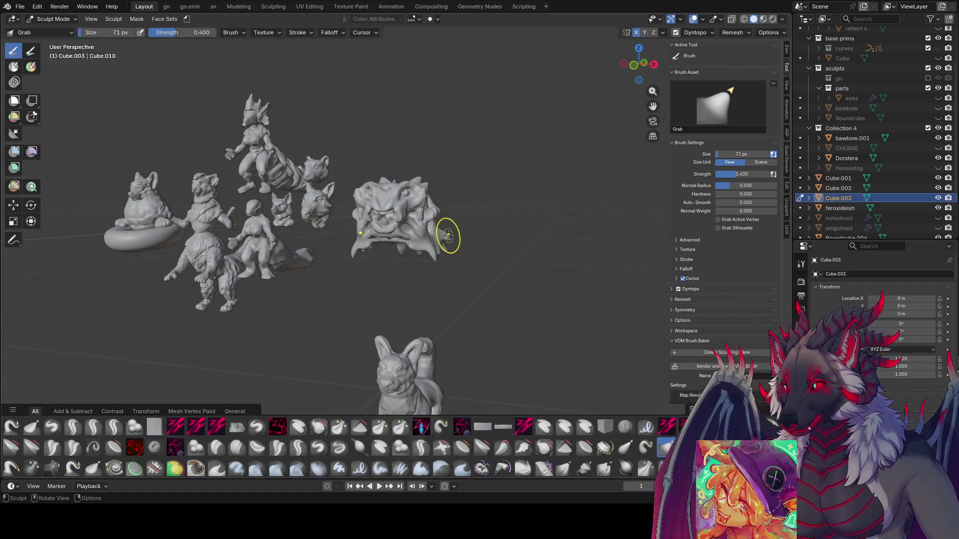
{"action": "mouse_move", "coordinate": [449, 232]}
{"action": "middle_mouse_down"}
{"action": "mouse_move", "coordinate": [465, 231]}
{"action": "mouse_move", "coordinate": [445, 221]}
{"action": "middle_mouse_up"}
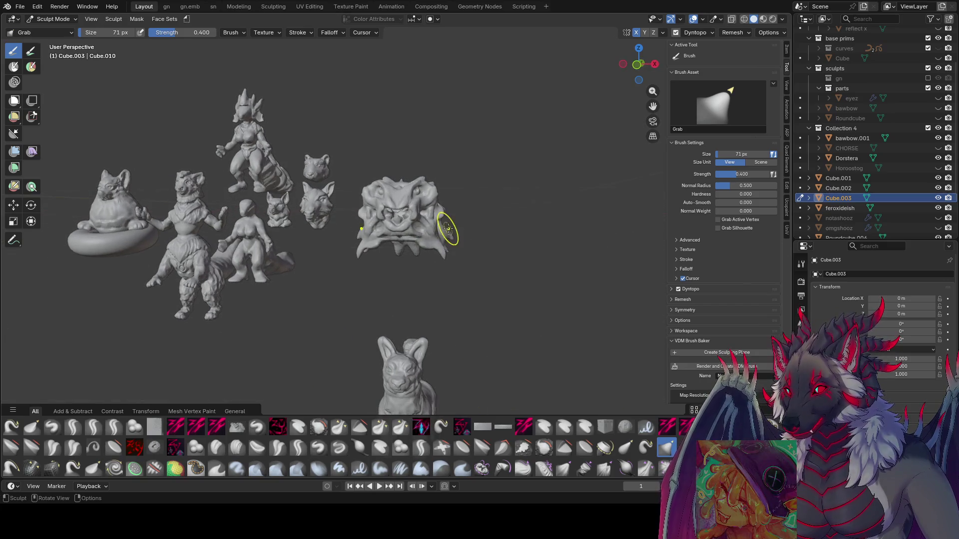
{"action": "key", "text": "f"}
{"action": "left_click", "coordinate": [444, 235]}
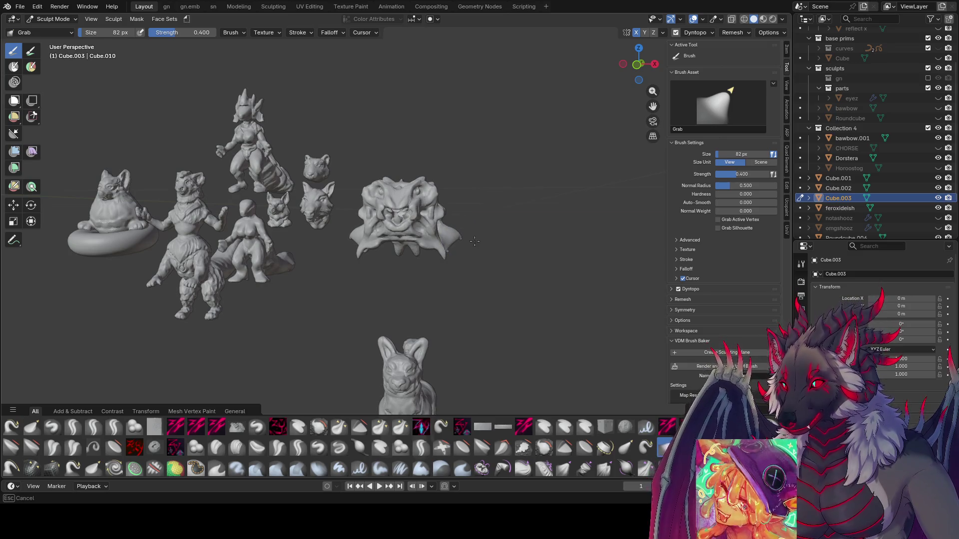
Inspect the drooping ear lobes from several angles and save 'inspire me.blend'.
{"action": "middle_click_drag", "start_coordinate": [457, 228], "coordinate": [408, 263]}
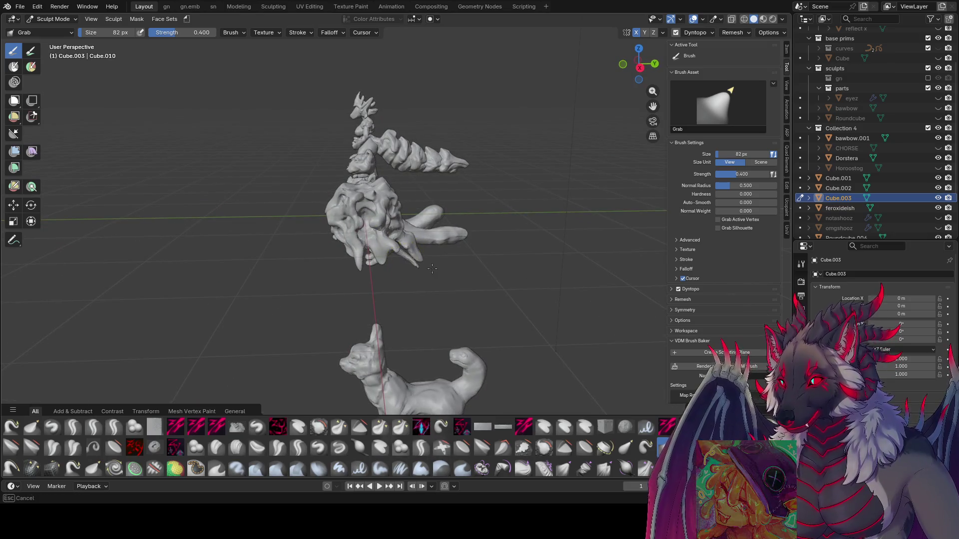
{"action": "scroll", "coordinate": [500, 265], "scroll_direction": "down", "scroll_amount": 4}
{"action": "middle_click_drag", "start_coordinate": [602, 265], "coordinate": [440, 344]}
{"action": "scroll", "coordinate": [439, 274], "scroll_direction": "up", "scroll_amount": 1}
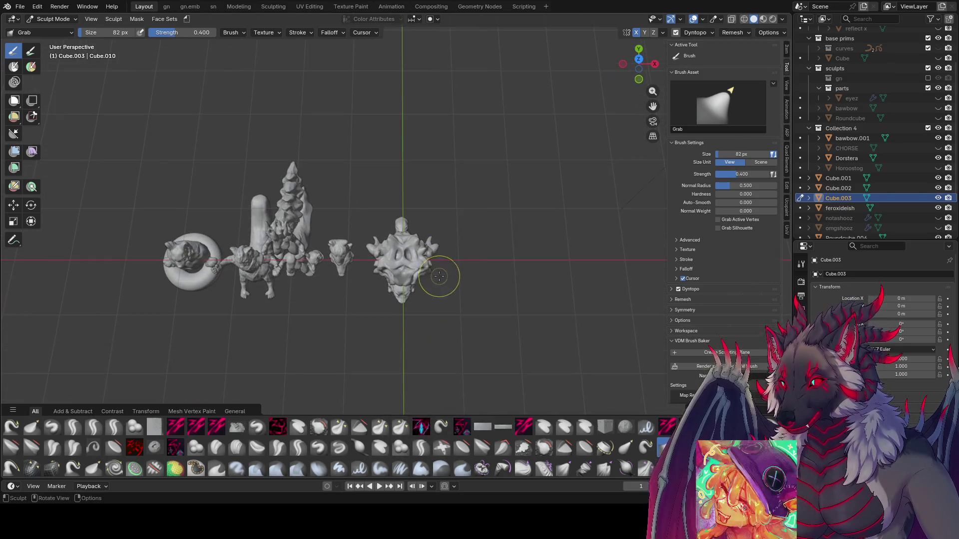
{"action": "mouse_move", "coordinate": [438, 275]}
{"action": "middle_mouse_down"}
{"action": "mouse_move", "coordinate": [432, 240]}
{"action": "mouse_move", "coordinate": [444, 190]}
{"action": "mouse_move", "coordinate": [446, 242]}
{"action": "mouse_move", "coordinate": [450, 227]}
{"action": "mouse_move", "coordinate": [368, 186]}
{"action": "mouse_move", "coordinate": [396, 181]}
{"action": "middle_mouse_up"}
{"action": "scroll", "coordinate": [446, 182], "scroll_direction": "up", "scroll_amount": 3}
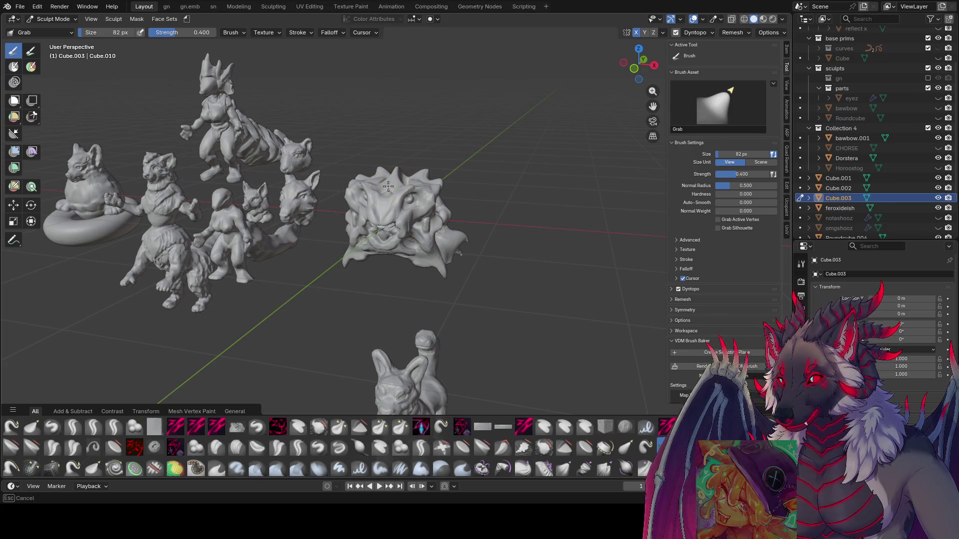
{"action": "mouse_move", "coordinate": [392, 188]}
{"action": "middle_mouse_down"}
{"action": "mouse_move", "coordinate": [429, 161]}
{"action": "mouse_move", "coordinate": [336, 160]}
{"action": "mouse_move", "coordinate": [442, 274]}
{"action": "middle_mouse_up"}
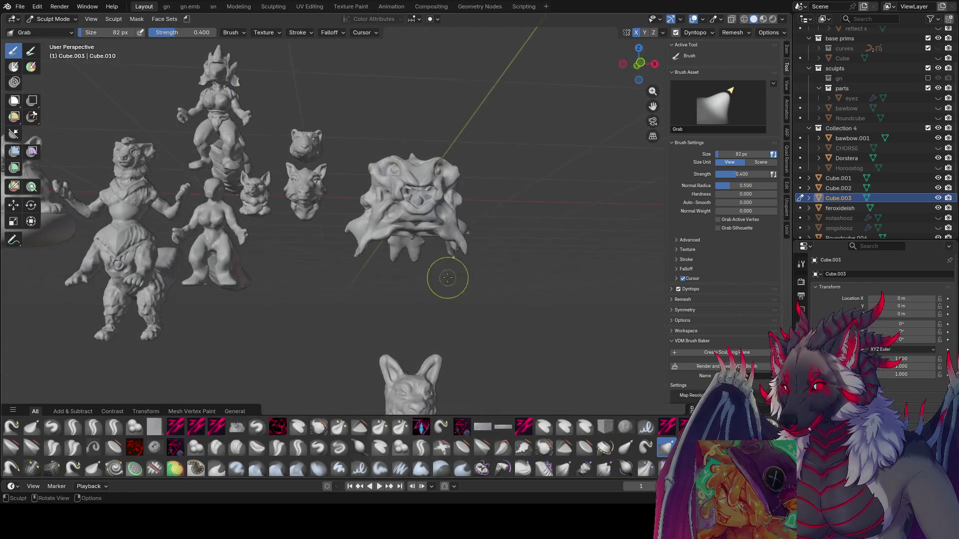
{"action": "mouse_move", "coordinate": [443, 240]}
{"action": "middle_mouse_down"}
{"action": "mouse_move", "coordinate": [440, 209]}
{"action": "mouse_move", "coordinate": [364, 239]}
{"action": "mouse_move", "coordinate": [387, 243]}
{"action": "middle_mouse_up"}
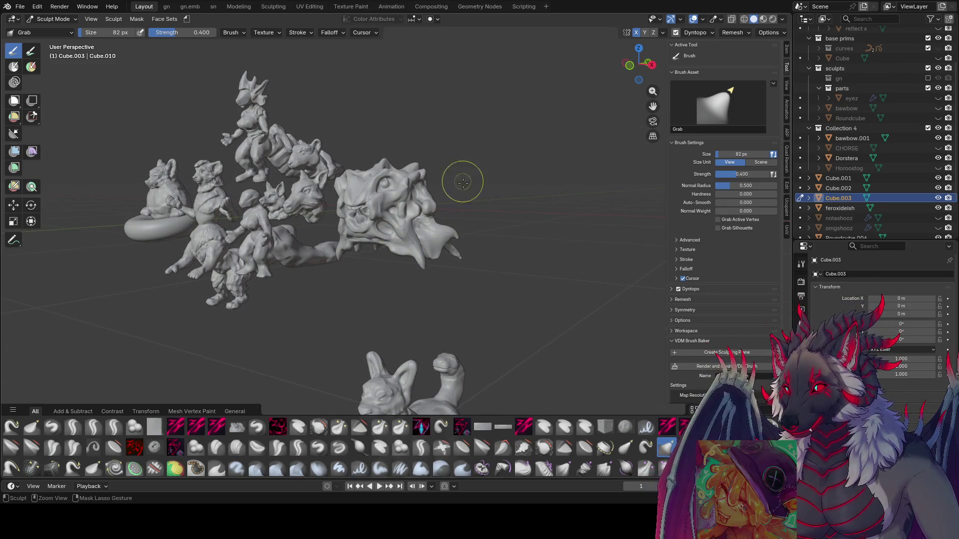
{"action": "key", "text": "ctrl+s"}
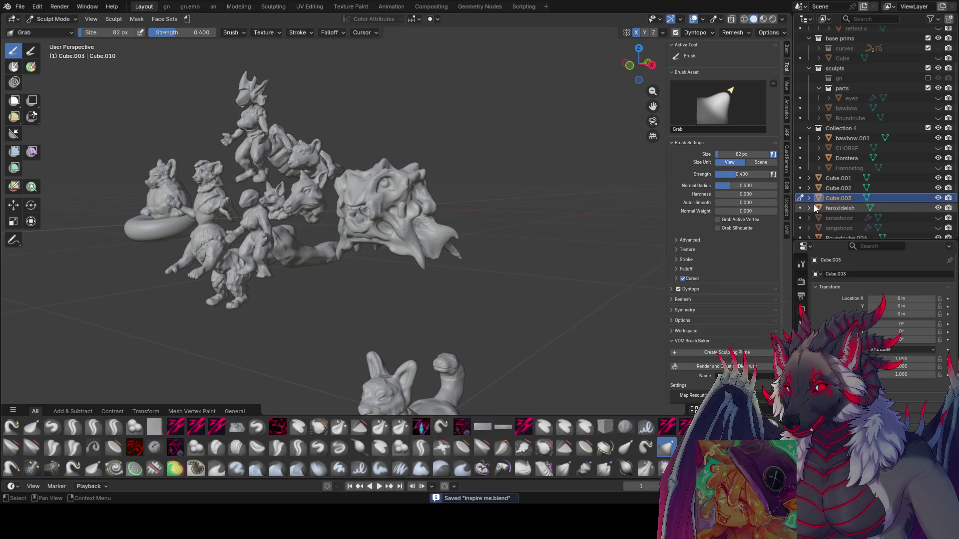
Return to Object Mode, scale the head to half size and move it 1 m left.
{"action": "left_click", "coordinate": [799, 198]}
{"action": "mouse_move", "coordinate": [599, 210]}
{"action": "middle_mouse_down"}
{"action": "mouse_move", "coordinate": [495, 201]}
{"action": "mouse_move", "coordinate": [415, 211]}
{"action": "mouse_move", "coordinate": [563, 203]}
{"action": "middle_mouse_up"}
{"action": "key", "text": "s"}
{"action": "left_click", "coordinate": [483, 205]}
{"action": "middle_click_drag", "start_coordinate": [501, 200], "coordinate": [499, 196]}
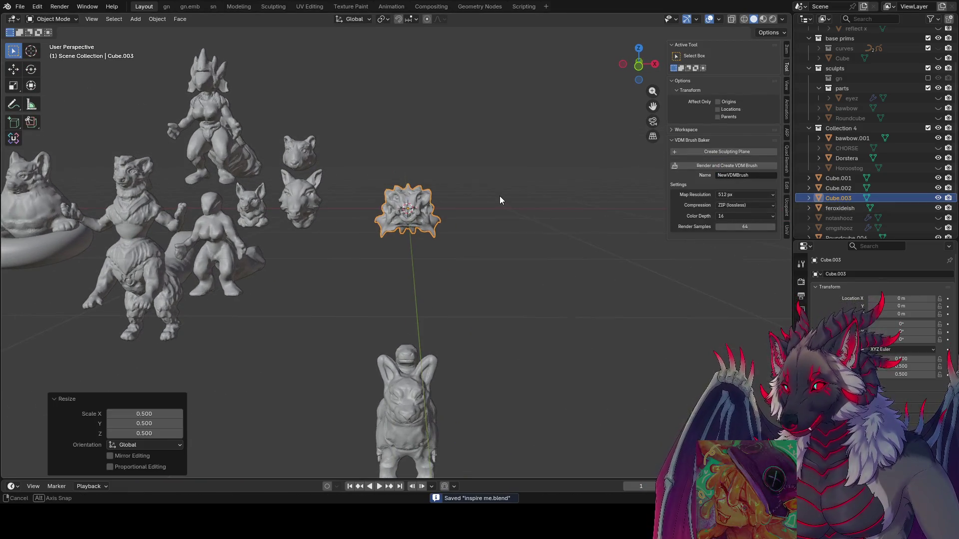
{"action": "key", "text": "g"}
{"action": "key", "text": "x"}
{"action": "left_click", "coordinate": [415, 207]}
Raise the head 1 m, scale it to 0.9, deselect it, and save the file.
{"action": "key", "text": "g"}
{"action": "key", "text": "z"}
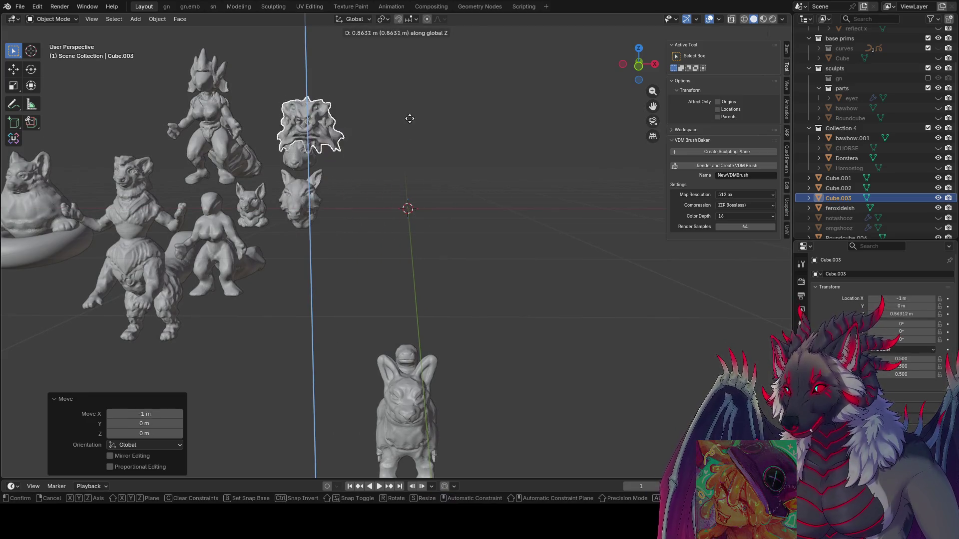
{"action": "left_click", "coordinate": [406, 100]}
{"action": "key", "text": "s"}
{"action": "left_click", "coordinate": [497, 106]}
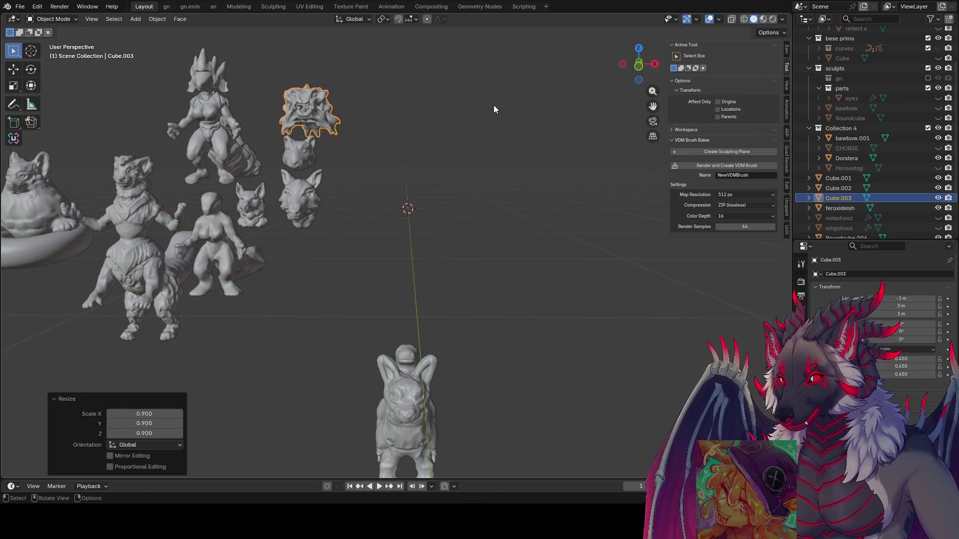
{"action": "key", "text": "g"}
{"action": "key", "text": "x"}
{"action": "left_click", "coordinate": [484, 106]}
{"action": "left_click", "coordinate": [402, 146]}
{"action": "mouse_move", "coordinate": [402, 146]}
{"action": "middle_mouse_down"}
{"action": "mouse_move", "coordinate": [370, 205]}
{"action": "mouse_move", "coordinate": [260, 252]}
{"action": "mouse_move", "coordinate": [357, 237]}
{"action": "mouse_move", "coordinate": [372, 219]}
{"action": "mouse_move", "coordinate": [379, 158]}
{"action": "mouse_move", "coordinate": [337, 207]}
{"action": "middle_mouse_up"}
{"action": "key", "text": "ctrl+s"}
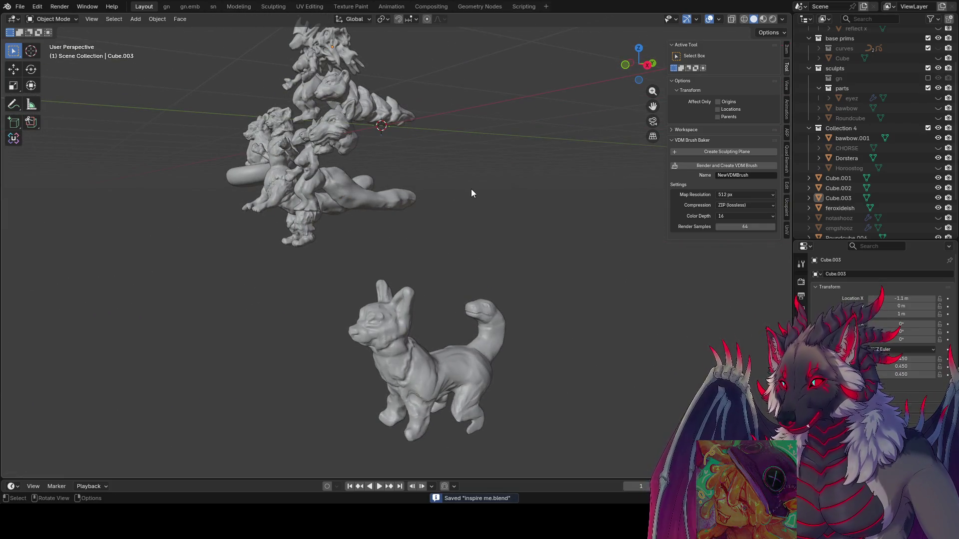
Save once more and open the Shift+A Add menu's search list.
{"action": "middle_click_drag", "start_coordinate": [472, 194], "coordinate": [485, 152]}
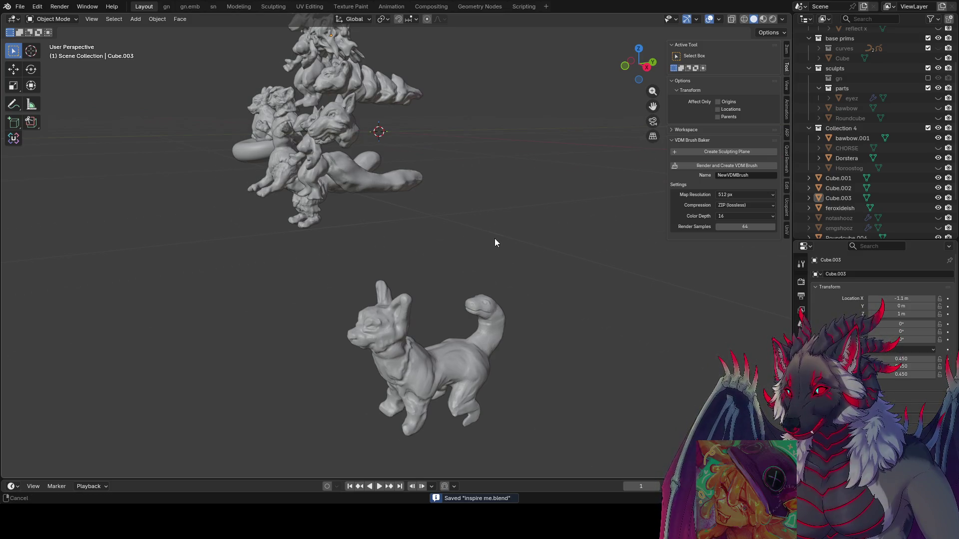
{"action": "middle_click_drag", "start_coordinate": [495, 239], "coordinate": [151, 254]}
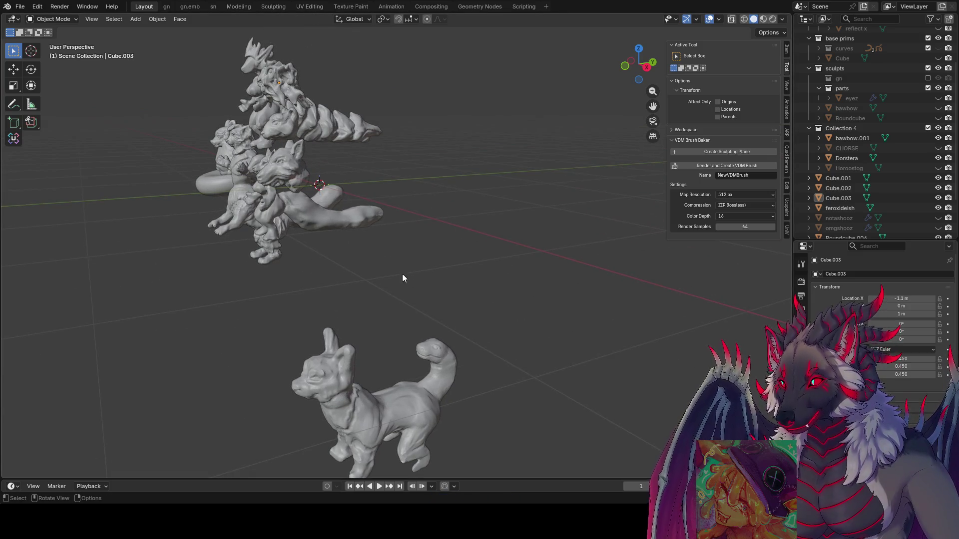
{"action": "key", "text": "ctrl+s"}
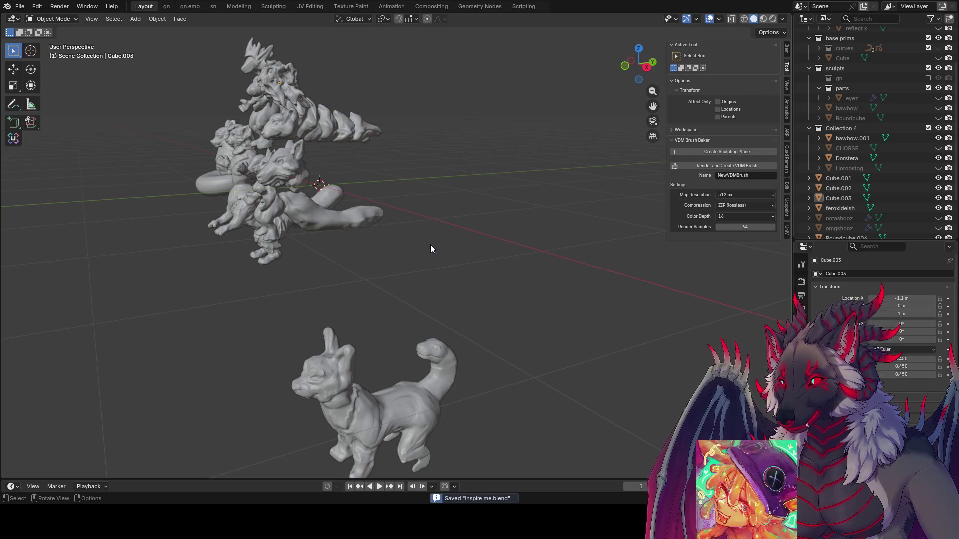
{"action": "middle_click_drag", "start_coordinate": [430, 244], "coordinate": [533, 229]}
{"action": "key", "text": "shift+a"}
{"action": "left_click", "coordinate": [478, 227]}
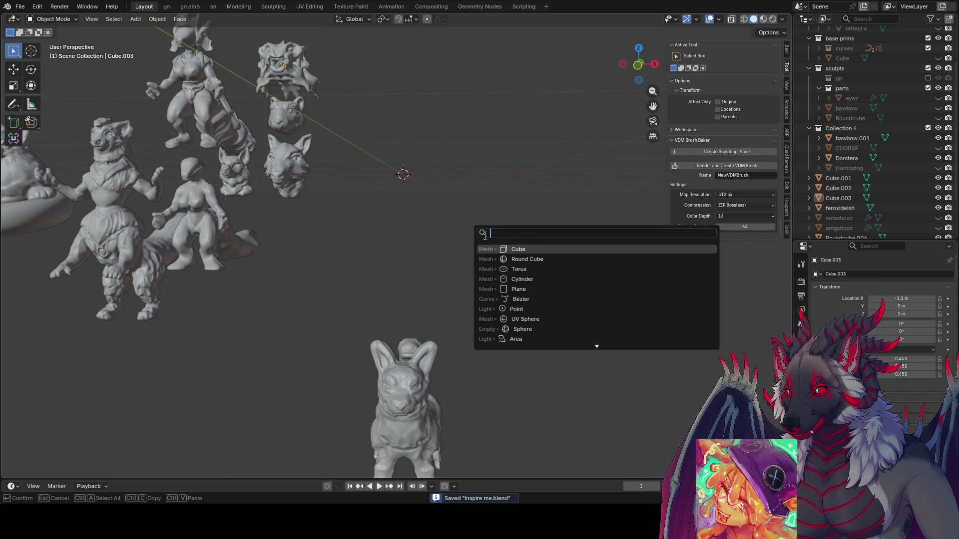
Add a cylinder, shrink it in Edit Mode, and taper its top face to 0.463.
{"action": "left_click", "coordinate": [532, 279]}
{"action": "key", "text": "Tab"}
{"action": "key", "text": "s"}
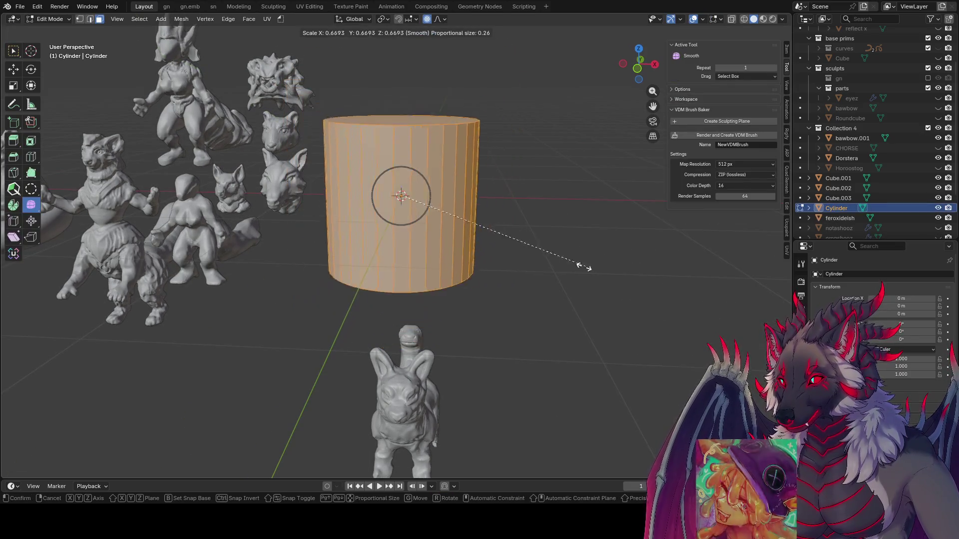
{"action": "left_click", "coordinate": [475, 238]}
{"action": "middle_click_drag", "start_coordinate": [475, 237], "coordinate": [488, 259]}
{"action": "key", "text": "Tab"}
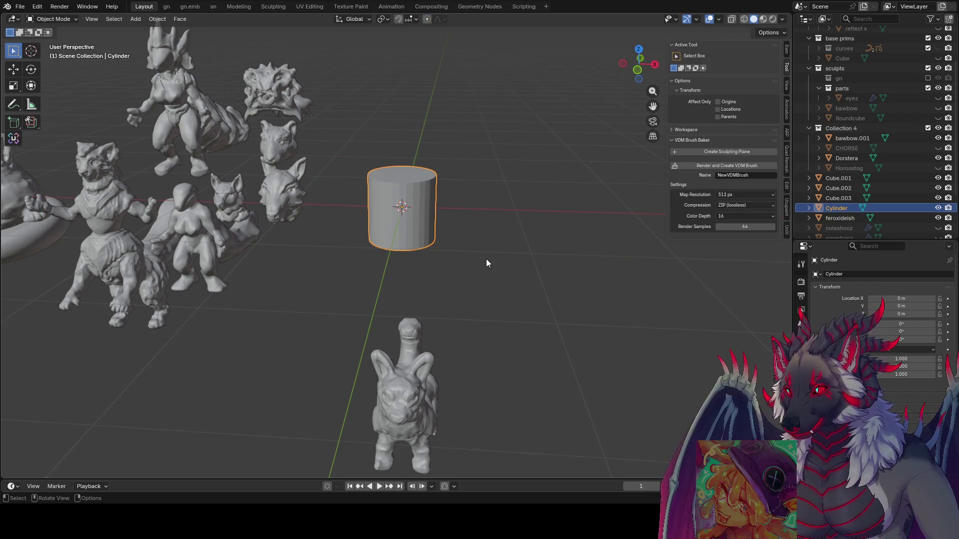
{"action": "key", "text": "Tab"}
{"action": "left_click", "coordinate": [405, 167]}
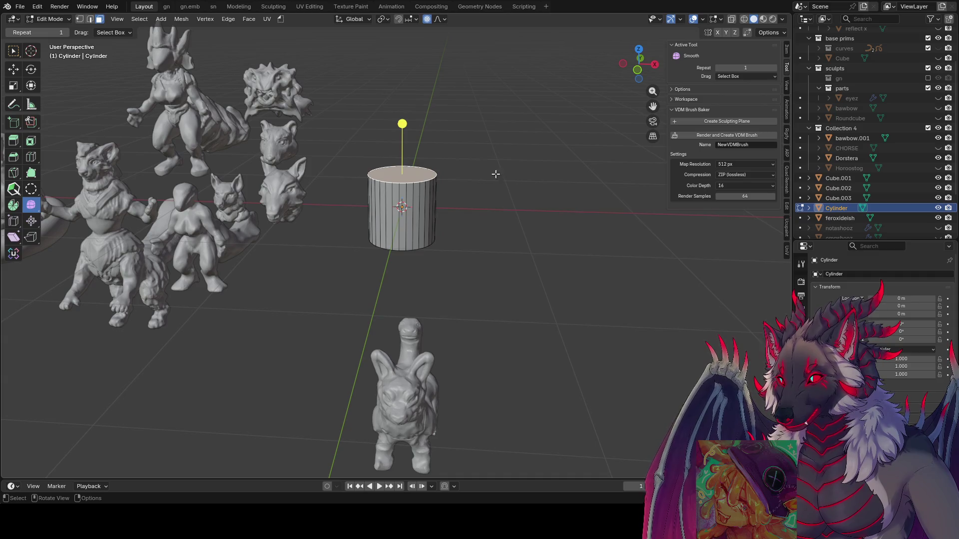
{"action": "key", "text": "s"}
{"action": "left_click", "coordinate": [457, 172]}
{"action": "mouse_move", "coordinate": [457, 172]}
{"action": "middle_mouse_down"}
{"action": "mouse_move", "coordinate": [443, 154]}
{"action": "mouse_move", "coordinate": [437, 166]}
{"action": "middle_mouse_up"}
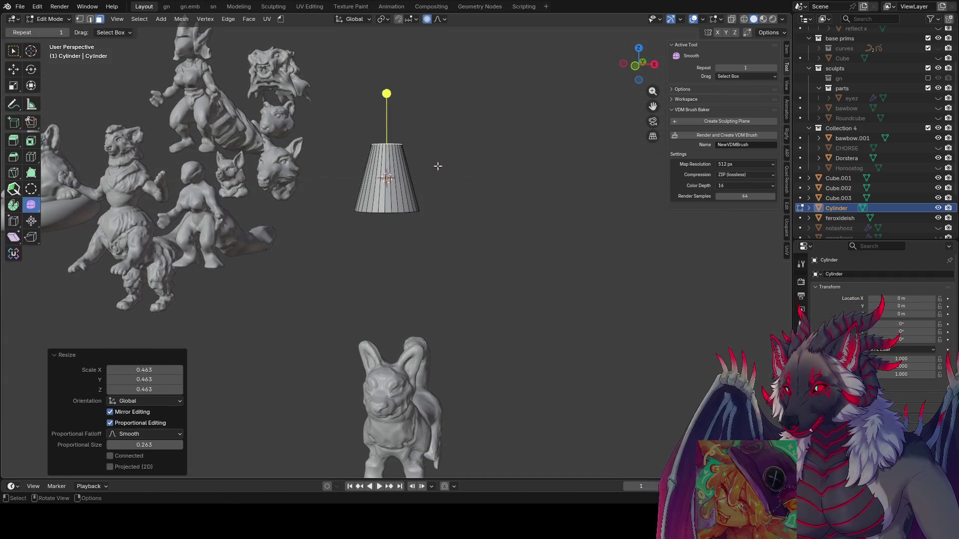
Cut two edge loops, pinch the lower one to 0.4, and flatten the bottom loop along Y.
{"action": "key", "text": "ctrl+r"}
{"action": "scroll", "coordinate": [395, 183], "scroll_direction": "up", "scroll_amount": 1}
{"action": "left_click", "coordinate": [394, 183]}
{"action": "right_click", "coordinate": [439, 174]}
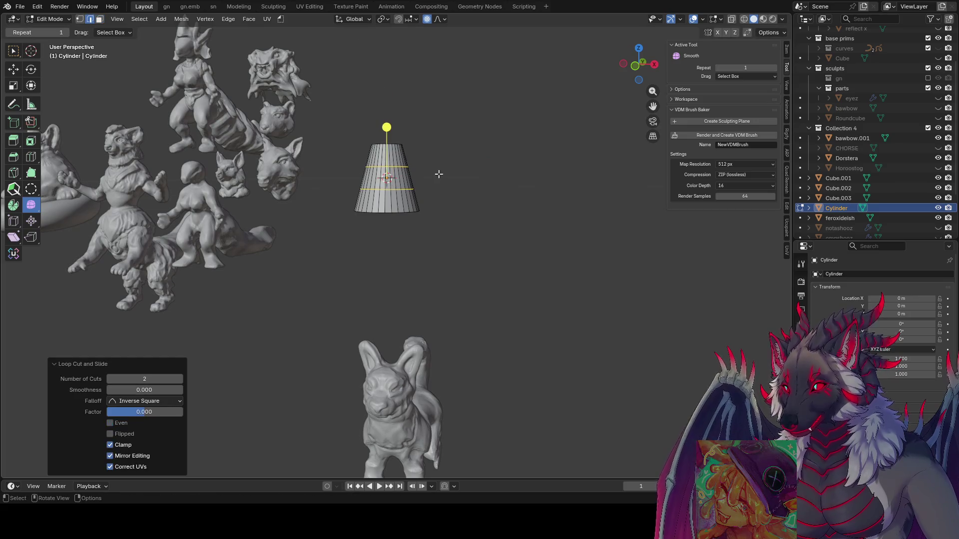
{"action": "left_click", "coordinate": [404, 187], "text": "alt"}
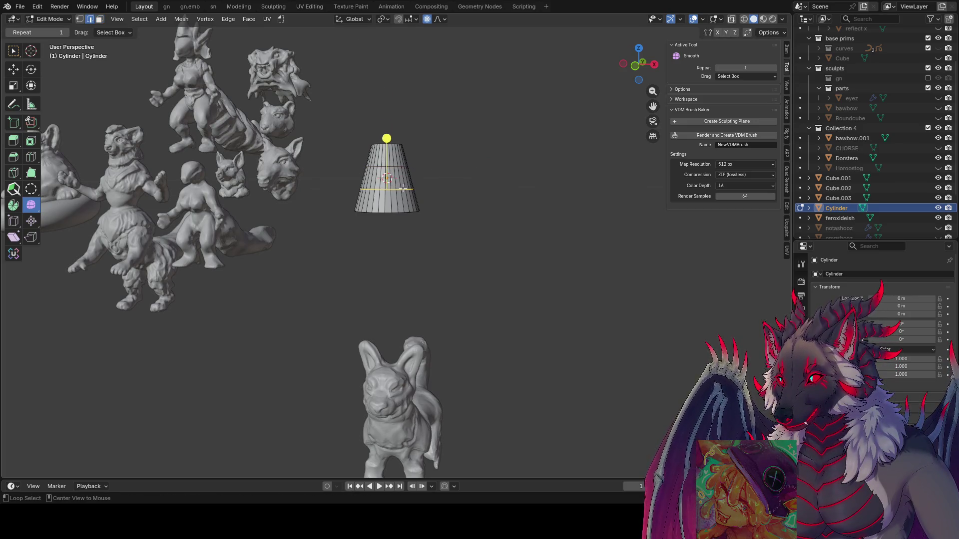
{"action": "key", "text": "s"}
{"action": "left_click", "coordinate": [462, 184]}
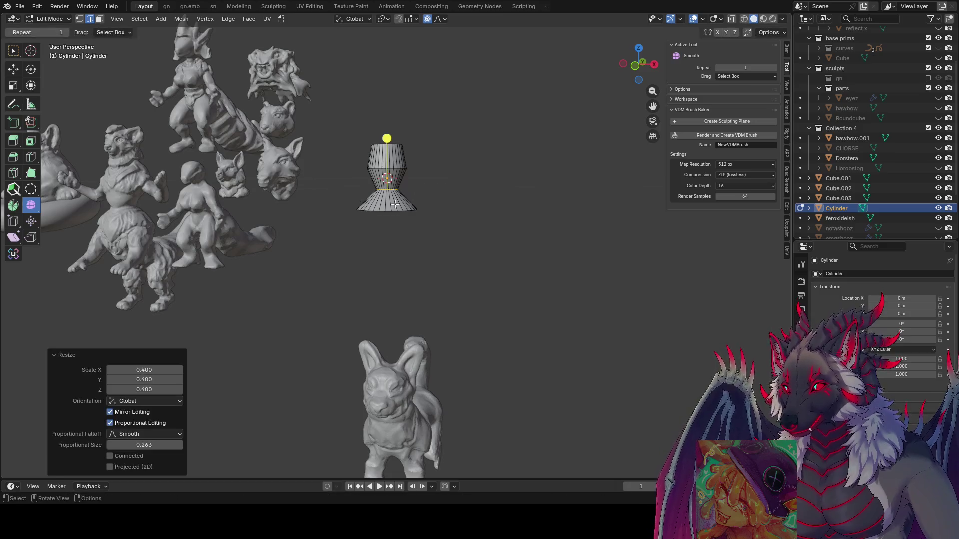
{"action": "middle_click_drag", "start_coordinate": [462, 183], "coordinate": [374, 217]}
{"action": "left_click", "coordinate": [366, 234], "text": "alt"}
{"action": "key", "text": "s"}
{"action": "key", "text": "y"}
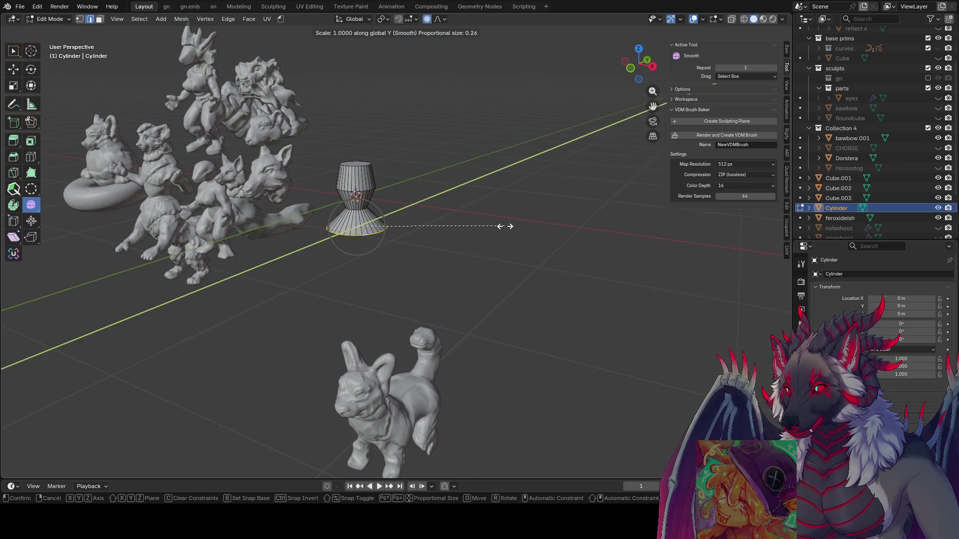
{"action": "left_click", "coordinate": [428, 216], "text": "ctrl"}
Squeeze another loop along Y and widen the top loop to 1.301, then readjust it.
{"action": "left_click", "coordinate": [372, 188], "text": "alt"}
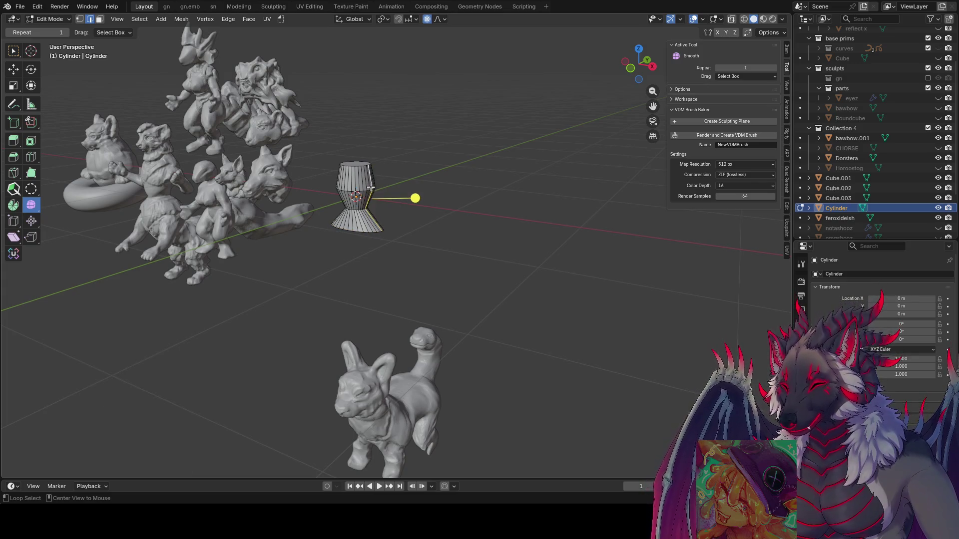
{"action": "key", "text": "s"}
{"action": "key", "text": "y"}
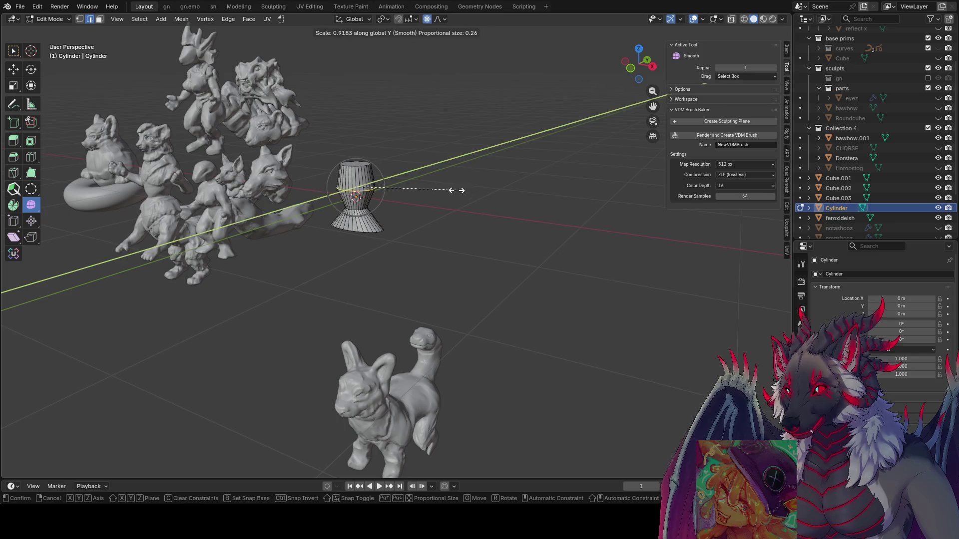
{"action": "left_click", "coordinate": [434, 187]}
{"action": "middle_click_drag", "start_coordinate": [435, 187], "coordinate": [449, 185]}
{"action": "left_click", "coordinate": [381, 165], "text": "alt"}
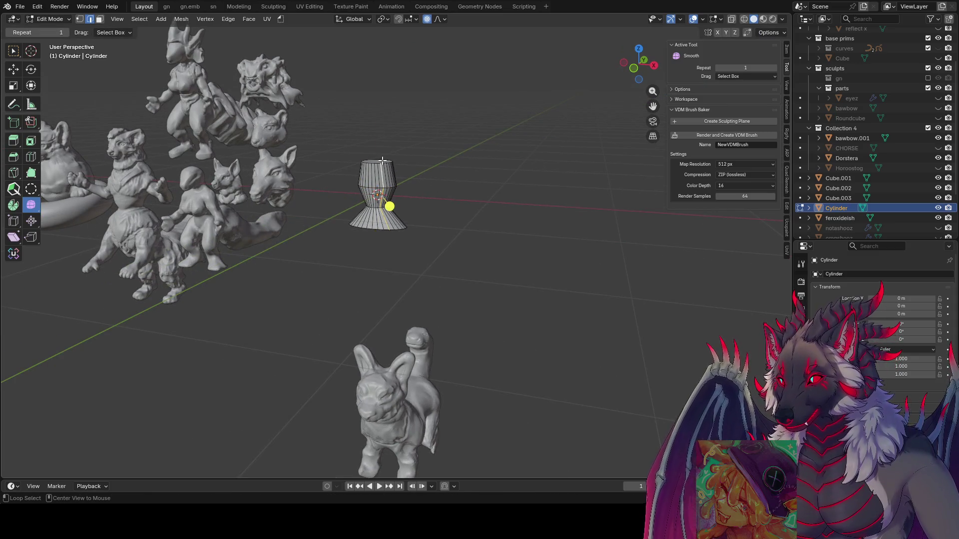
{"action": "key", "text": "s"}
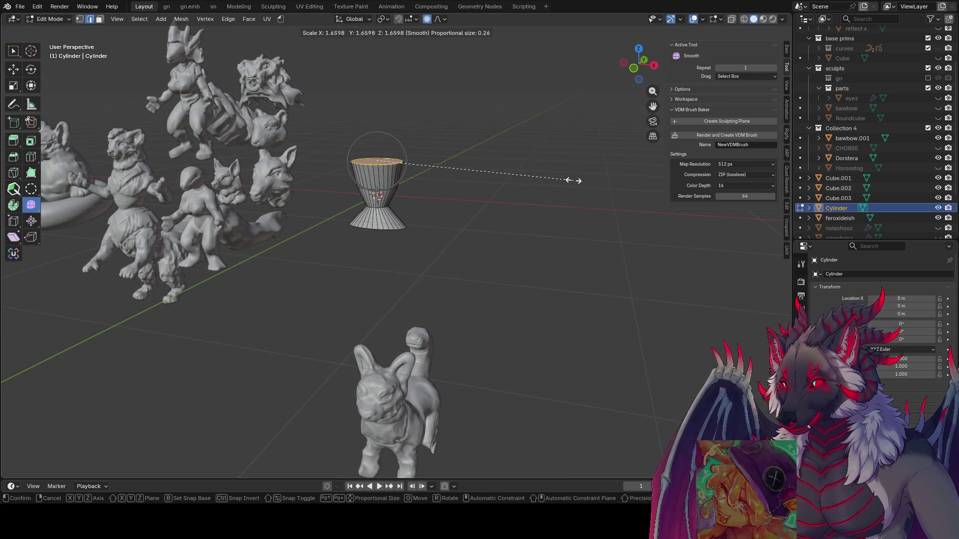
{"action": "left_click", "coordinate": [530, 187]}
{"action": "middle_click_drag", "start_coordinate": [530, 187], "coordinate": [508, 229]}
{"action": "key", "text": "s"}
{"action": "left_click", "coordinate": [468, 223]}
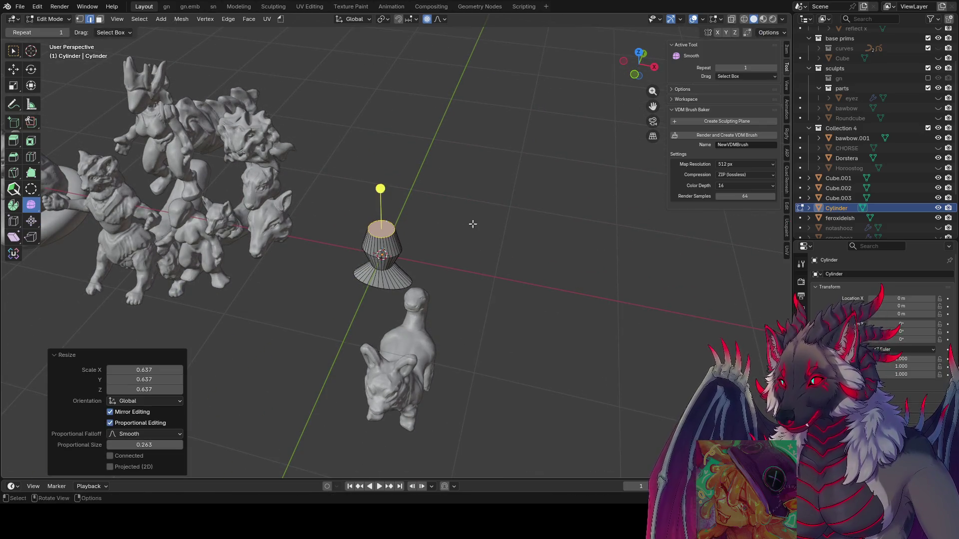
{"action": "middle_click_drag", "start_coordinate": [443, 206], "coordinate": [458, 186]}
Extrude the top upward, widen it into a brim, flatten it along Z, and lower it slightly.
{"action": "key", "text": "e"}
{"action": "left_click", "coordinate": [460, 171]}
{"action": "key", "text": "s"}
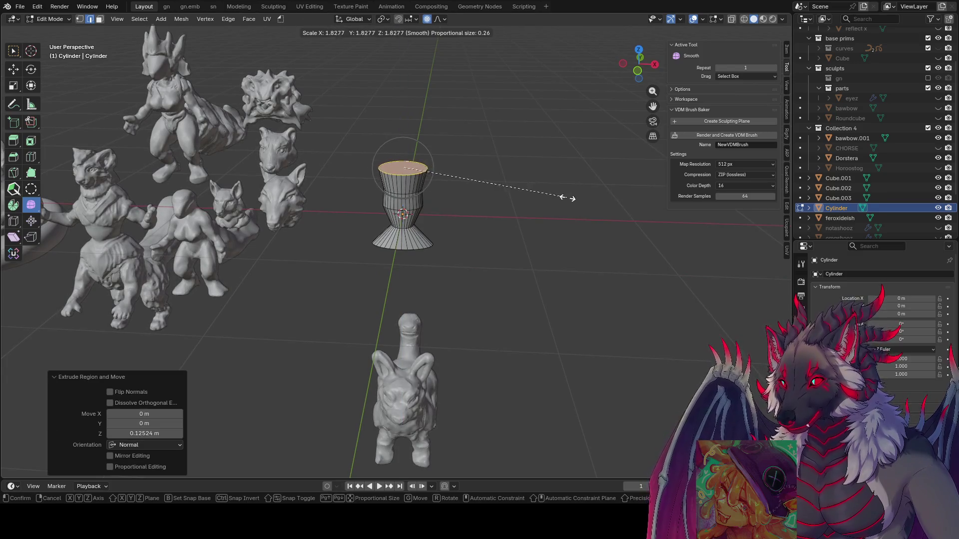
{"action": "left_click", "coordinate": [567, 197]}
{"action": "key", "text": "s"}
{"action": "key", "text": "z"}
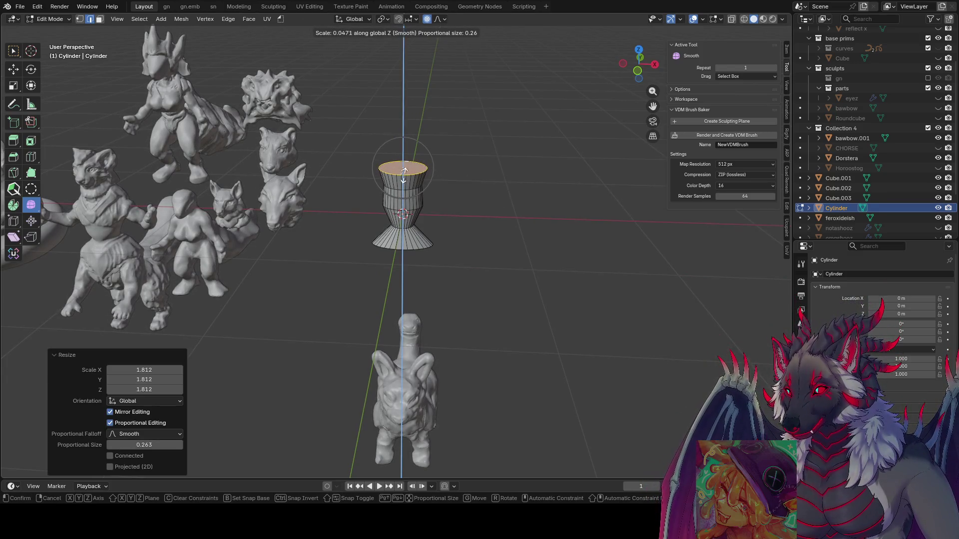
{"action": "left_click", "coordinate": [414, 153]}
{"action": "middle_click_drag", "start_coordinate": [414, 153], "coordinate": [433, 159]}
{"action": "key", "text": "g"}
{"action": "key", "text": "z"}
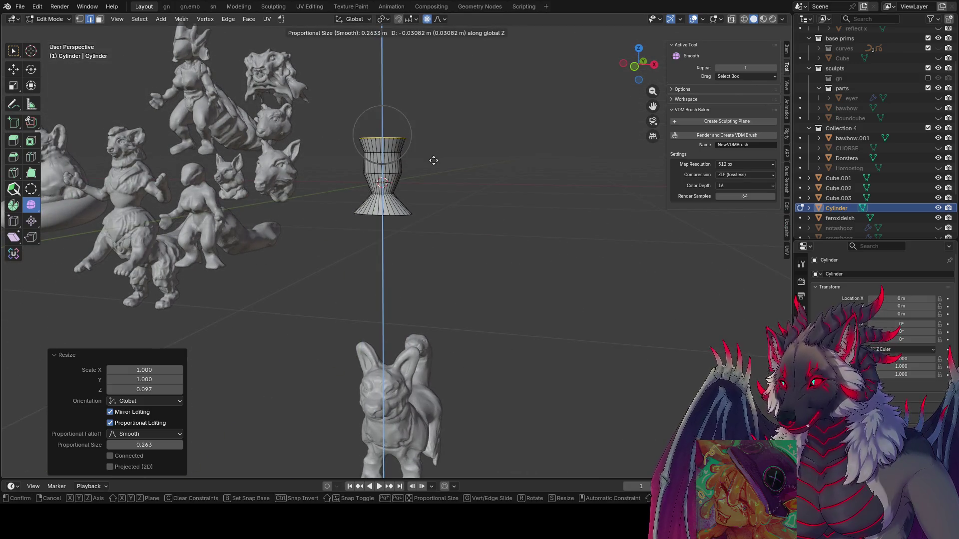
{"action": "left_click", "coordinate": [435, 169]}
Inset the top face twice into a raised crown, then switch the cylinder to Sculpt Mode.
{"action": "middle_click_drag", "start_coordinate": [384, 190], "coordinate": [419, 238]}
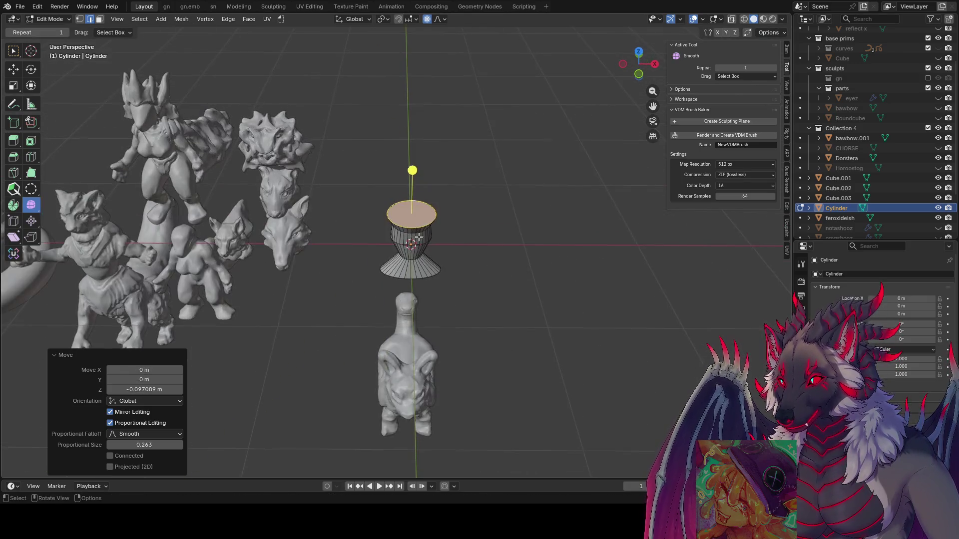
{"action": "key", "text": "i"}
{"action": "left_click", "coordinate": [512, 199]}
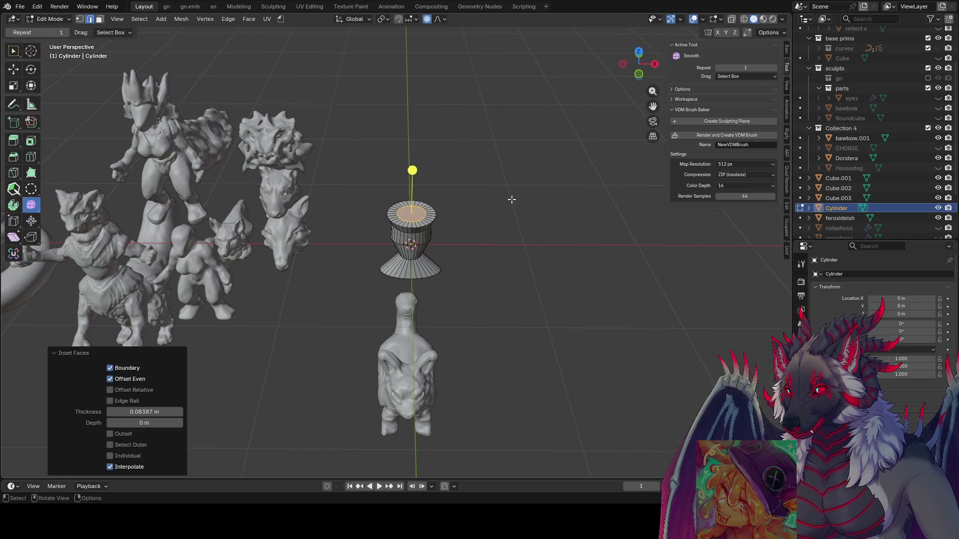
{"action": "key", "text": "i"}
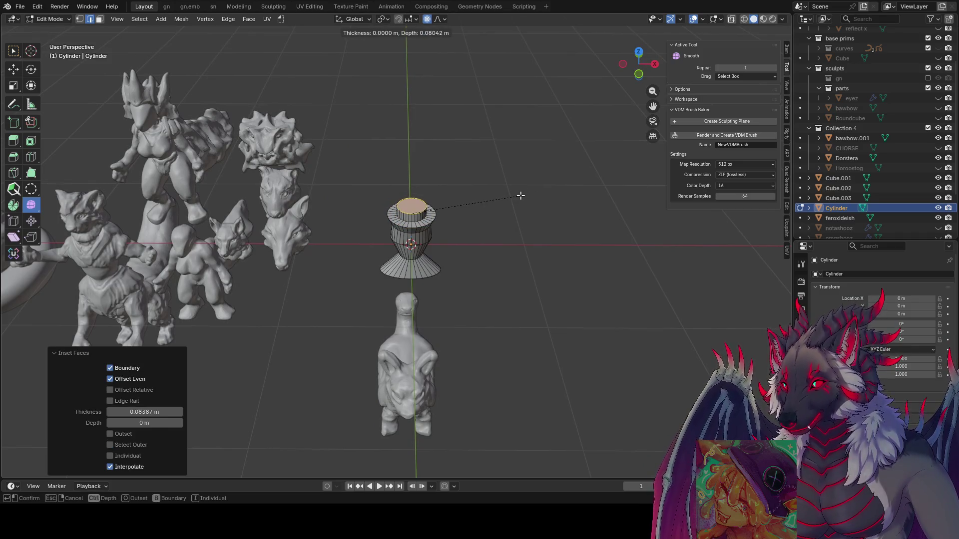
{"action": "left_click", "coordinate": [520, 196]}
{"action": "mouse_move", "coordinate": [520, 197]}
{"action": "middle_mouse_down"}
{"action": "mouse_move", "coordinate": [492, 193]}
{"action": "mouse_move", "coordinate": [498, 179]}
{"action": "middle_mouse_up"}
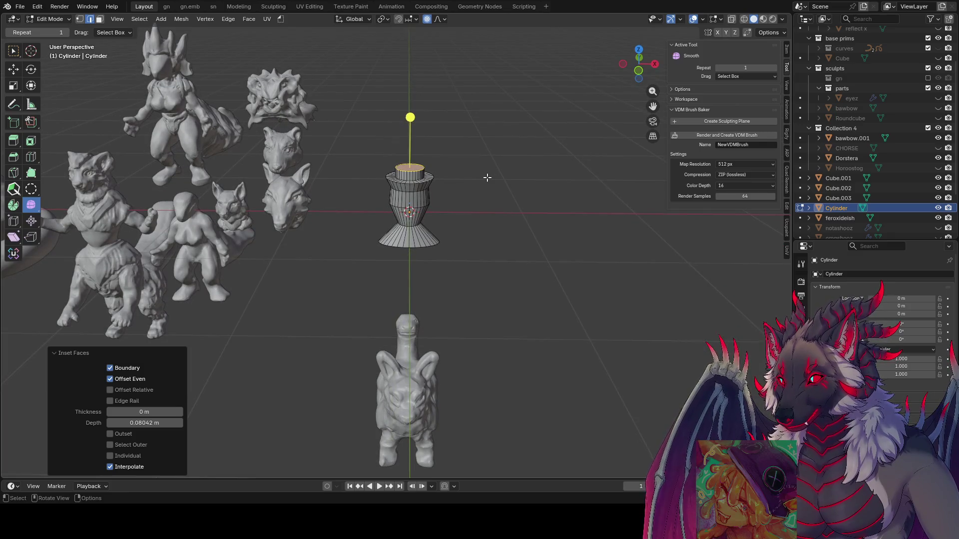
{"action": "key", "text": "ctrl+Tab"}
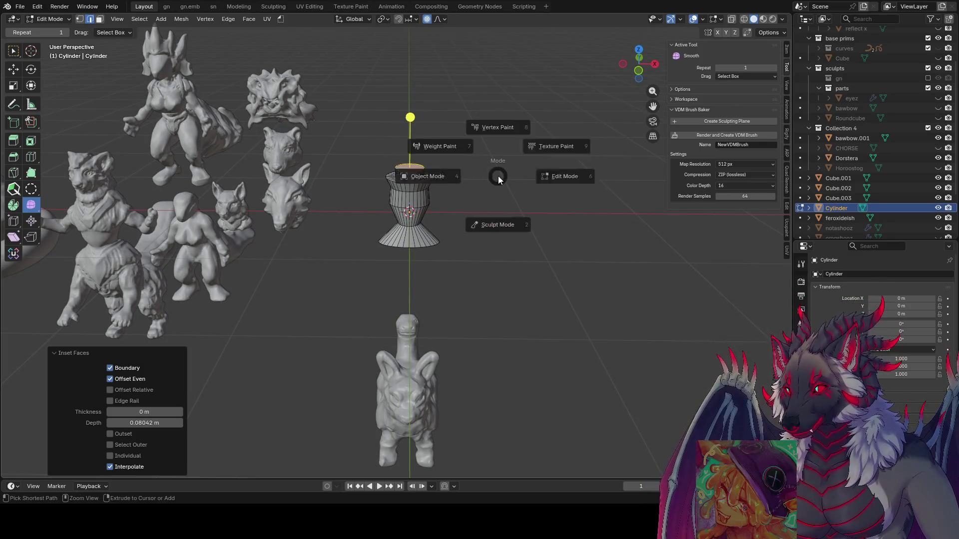
{"action": "left_click", "coordinate": [507, 222]}
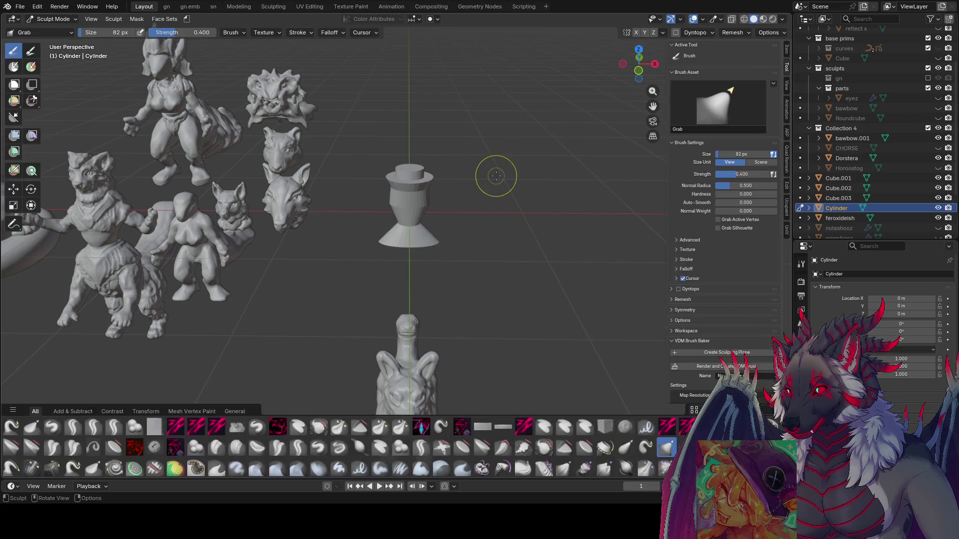
Enable dynamic topology and pull the cylinder's middle wider.
{"action": "left_click", "coordinate": [677, 33]}
{"action": "left_click", "coordinate": [461, 266]}
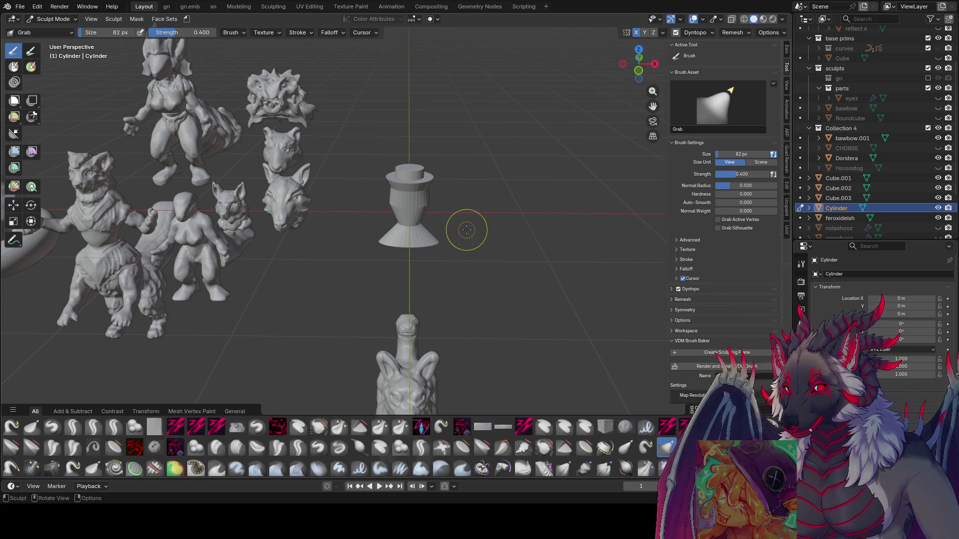
{"action": "middle_click_drag", "start_coordinate": [435, 203], "coordinate": [444, 171]}
{"action": "left_click_drag", "start_coordinate": [444, 171], "coordinate": [460, 202]}
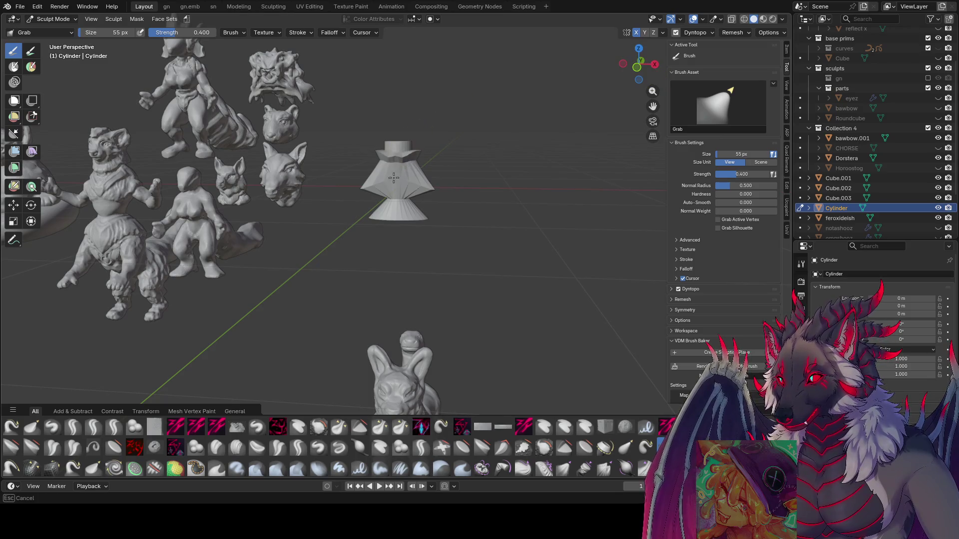
{"action": "mouse_move", "coordinate": [399, 152]}
{"action": "middle_mouse_down"}
{"action": "mouse_move", "coordinate": [214, 226]}
{"action": "mouse_move", "coordinate": [445, 160]}
{"action": "mouse_move", "coordinate": [431, 172]}
{"action": "middle_mouse_up"}
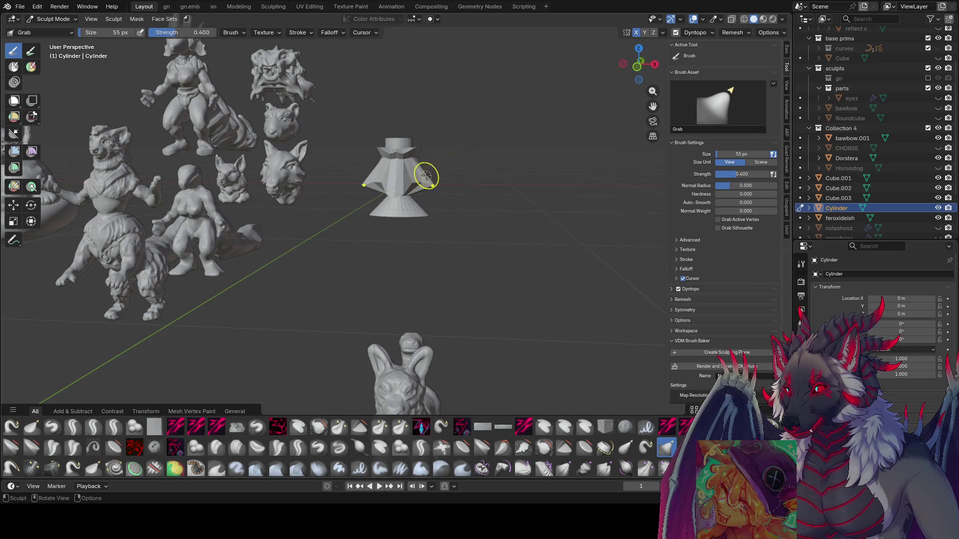
Select the zy cleave brush and settle its size at 16 px.
{"action": "left_click", "coordinate": [175, 427]}
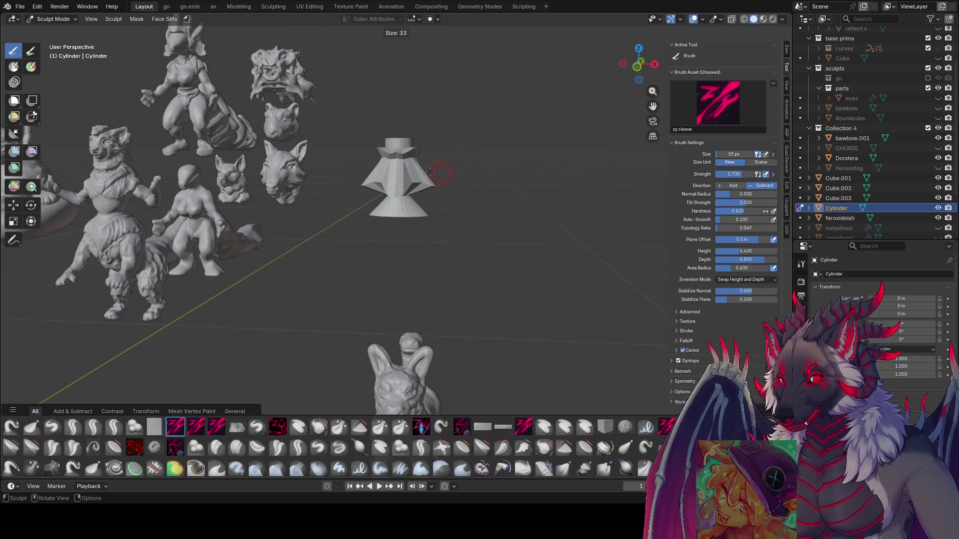
{"action": "mouse_move", "coordinate": [397, 186]}
{"action": "middle_mouse_down"}
{"action": "mouse_move", "coordinate": [286, 195]}
{"action": "mouse_move", "coordinate": [392, 169]}
{"action": "mouse_move", "coordinate": [384, 186]}
{"action": "mouse_move", "coordinate": [357, 196]}
{"action": "mouse_move", "coordinate": [388, 200]}
{"action": "mouse_move", "coordinate": [368, 191]}
{"action": "mouse_move", "coordinate": [404, 173]}
{"action": "middle_mouse_up"}
{"action": "key", "text": "f"}
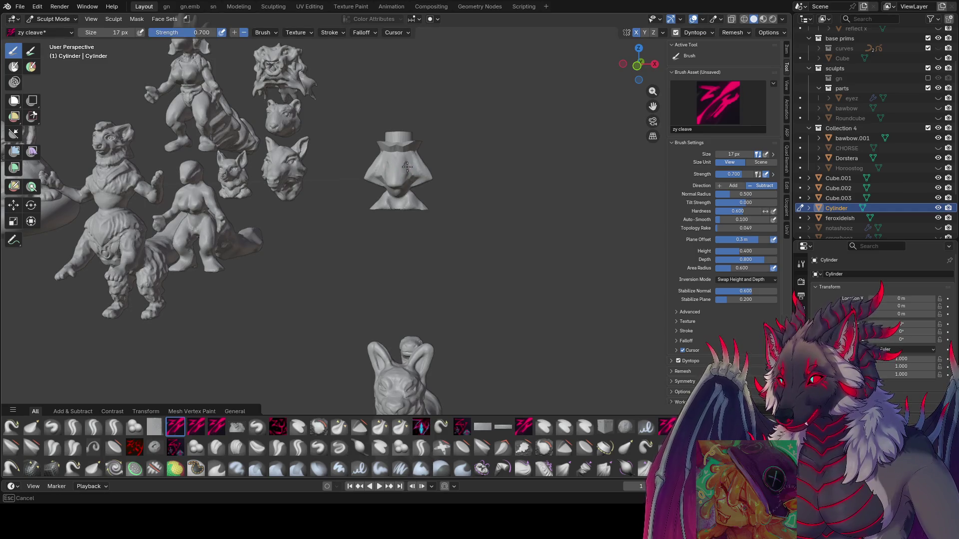
{"action": "left_click", "coordinate": [405, 166]}
{"action": "mouse_move", "coordinate": [405, 166]}
{"action": "middle_mouse_down"}
{"action": "mouse_move", "coordinate": [378, 175]}
{"action": "mouse_move", "coordinate": [401, 180]}
{"action": "mouse_move", "coordinate": [391, 166]}
{"action": "mouse_move", "coordinate": [409, 167]}
{"action": "mouse_move", "coordinate": [337, 171]}
{"action": "mouse_move", "coordinate": [344, 155]}
{"action": "mouse_move", "coordinate": [367, 160]}
{"action": "mouse_move", "coordinate": [331, 190]}
{"action": "mouse_move", "coordinate": [382, 187]}
{"action": "mouse_move", "coordinate": [312, 190]}
{"action": "mouse_move", "coordinate": [377, 198]}
{"action": "mouse_move", "coordinate": [352, 218]}
{"action": "middle_mouse_up"}
{"action": "key", "text": "bracketleft"}
{"action": "key", "text": "bracketleft"}
{"action": "key", "text": "bracketleft"}
{"action": "key", "text": "bracketleft"}
{"action": "key", "text": "bracketleft"}
{"action": "key", "text": "bracketleft"}
{"action": "key", "text": "bracketright"}
{"action": "key", "text": "bracketright"}
{"action": "key", "text": "bracketright"}
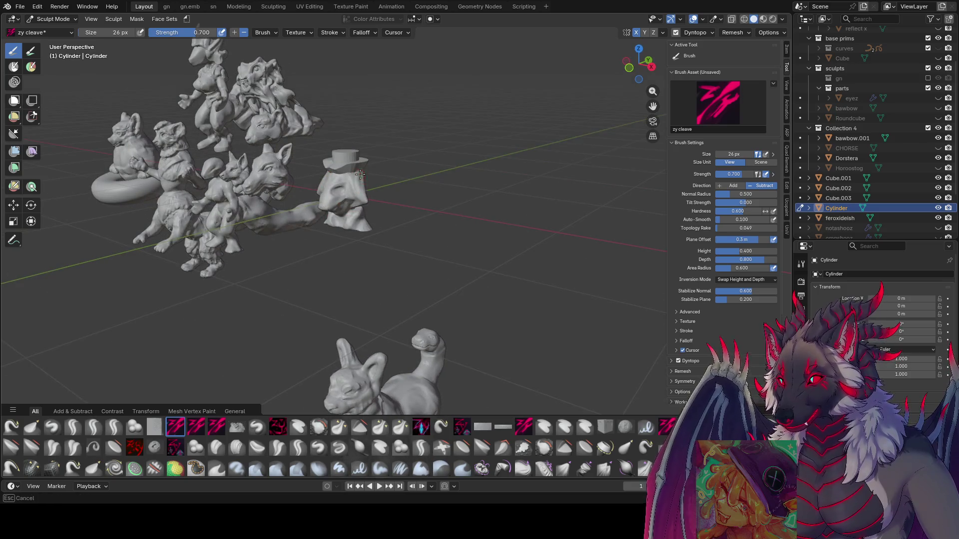
{"action": "middle_click_drag", "start_coordinate": [360, 174], "coordinate": [412, 128]}
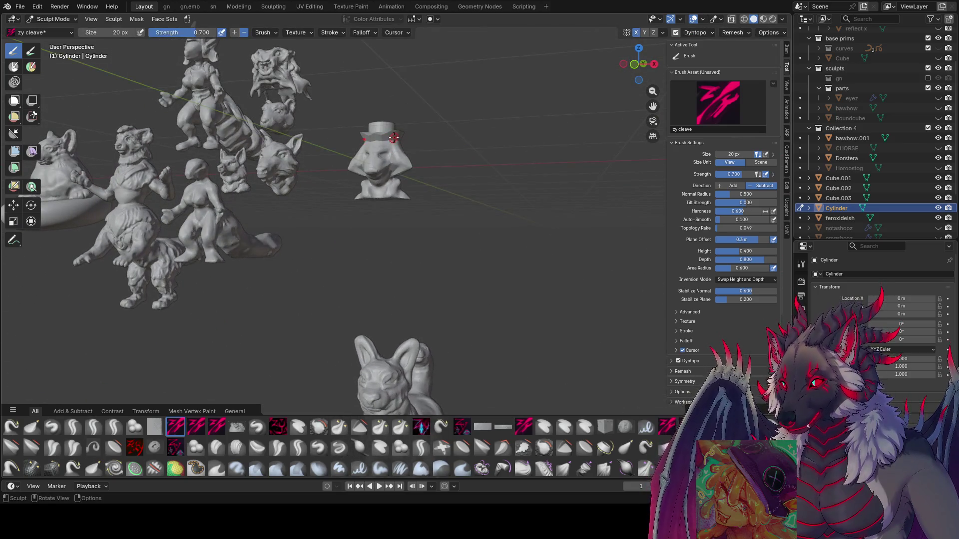
Reshape the hat brim and carve sharper planes into the bust's face, then pick the zy lid brush.
{"action": "left_click_drag", "start_coordinate": [367, 135], "coordinate": [395, 135]}
{"action": "mouse_move", "coordinate": [395, 135]}
{"action": "middle_mouse_down"}
{"action": "mouse_move", "coordinate": [380, 140]}
{"action": "mouse_move", "coordinate": [410, 136]}
{"action": "mouse_move", "coordinate": [287, 148]}
{"action": "mouse_move", "coordinate": [328, 161]}
{"action": "middle_mouse_up"}
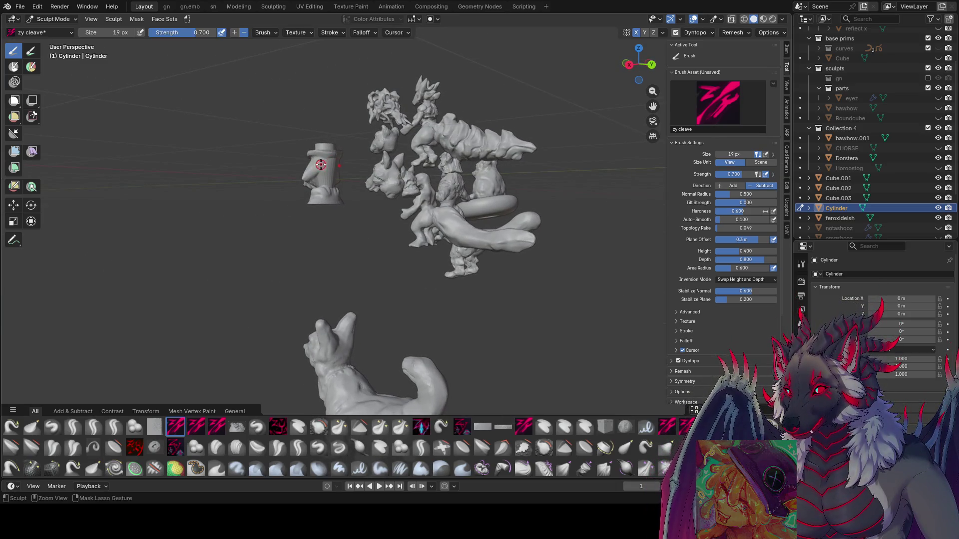
{"action": "left_click_drag", "start_coordinate": [320, 164], "coordinate": [327, 167]}
{"action": "mouse_move", "coordinate": [335, 175]}
{"action": "middle_mouse_down"}
{"action": "mouse_move", "coordinate": [263, 182]}
{"action": "mouse_move", "coordinate": [345, 181]}
{"action": "mouse_move", "coordinate": [330, 177]}
{"action": "middle_mouse_up"}
{"action": "left_click_drag", "start_coordinate": [365, 170], "coordinate": [362, 175]}
{"action": "mouse_move", "coordinate": [362, 175]}
{"action": "middle_mouse_down"}
{"action": "mouse_move", "coordinate": [325, 163]}
{"action": "mouse_move", "coordinate": [482, 170]}
{"action": "middle_mouse_up"}
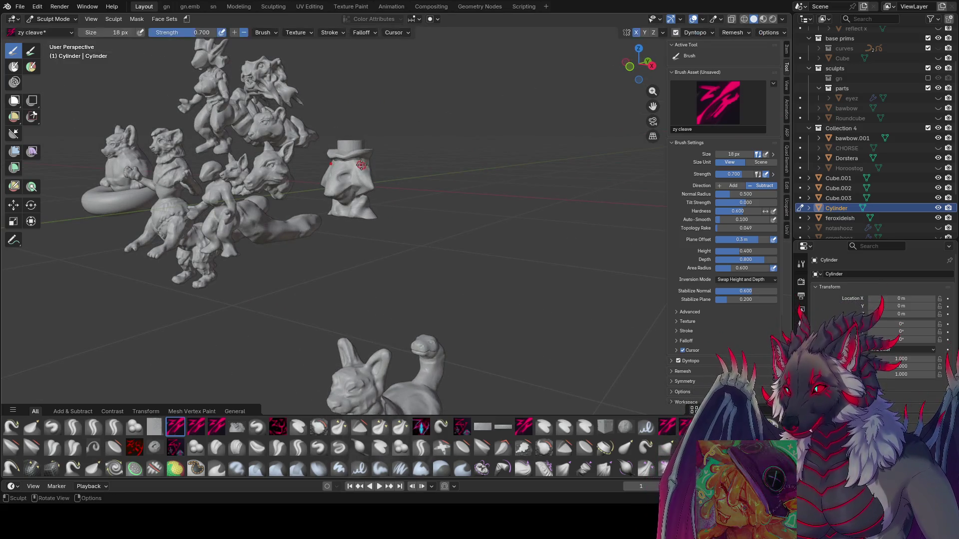
{"action": "middle_click_drag", "start_coordinate": [361, 164], "coordinate": [454, 140]}
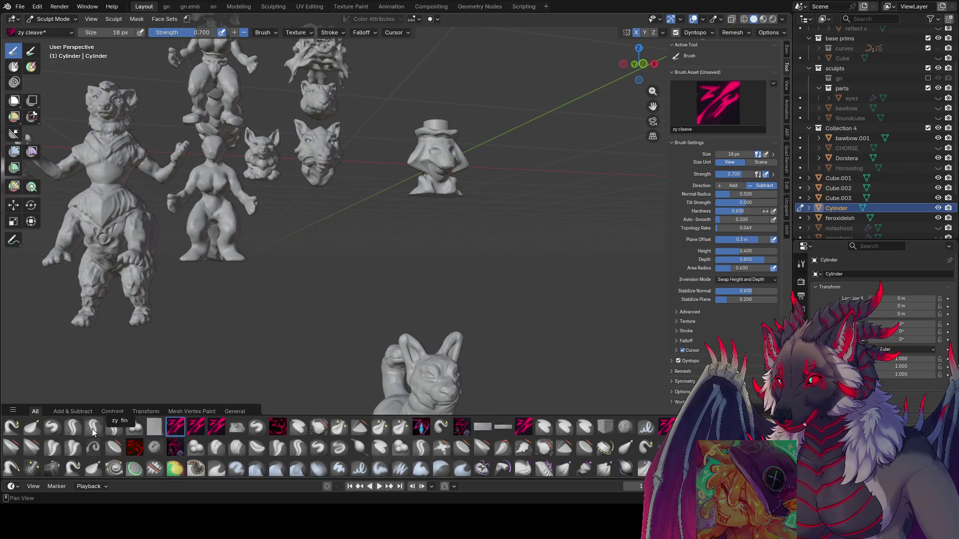
{"action": "left_click", "coordinate": [114, 427]}
Size the zy lid brush to 51 px, face the hat-wearing head, and save the file.
{"action": "key", "text": "f"}
{"action": "left_click", "coordinate": [423, 165]}
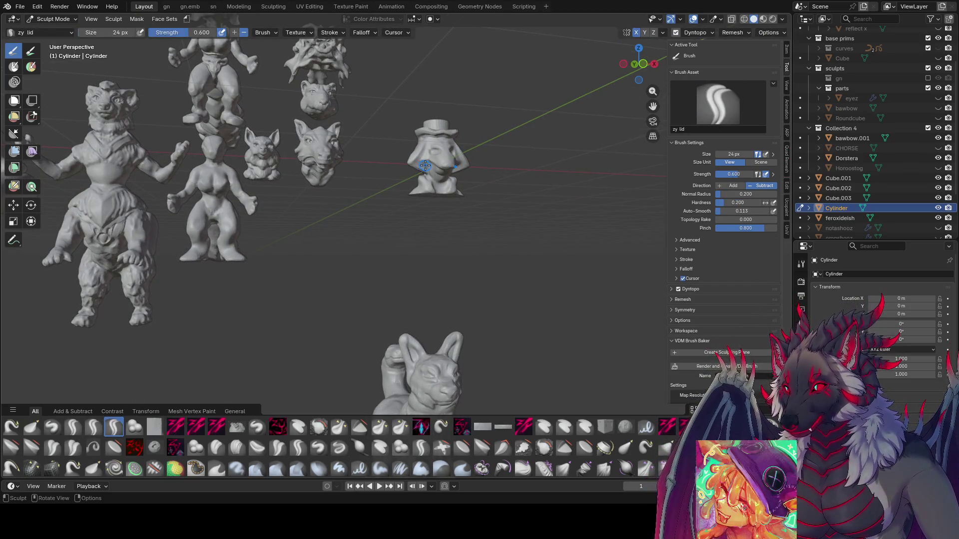
{"action": "mouse_move", "coordinate": [429, 146]}
{"action": "middle_mouse_down"}
{"action": "mouse_move", "coordinate": [384, 180]}
{"action": "mouse_move", "coordinate": [381, 170]}
{"action": "middle_mouse_up"}
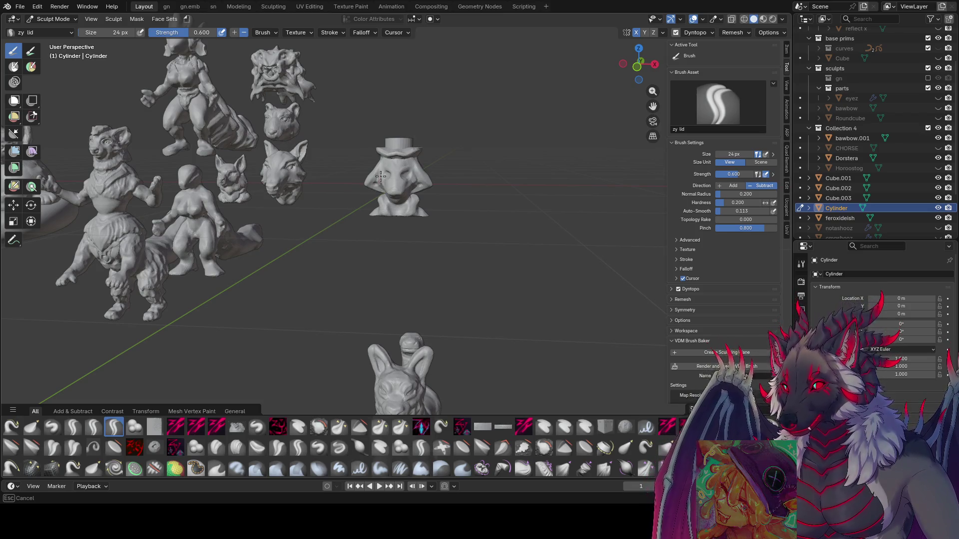
{"action": "middle_click_drag", "start_coordinate": [378, 178], "coordinate": [395, 172]}
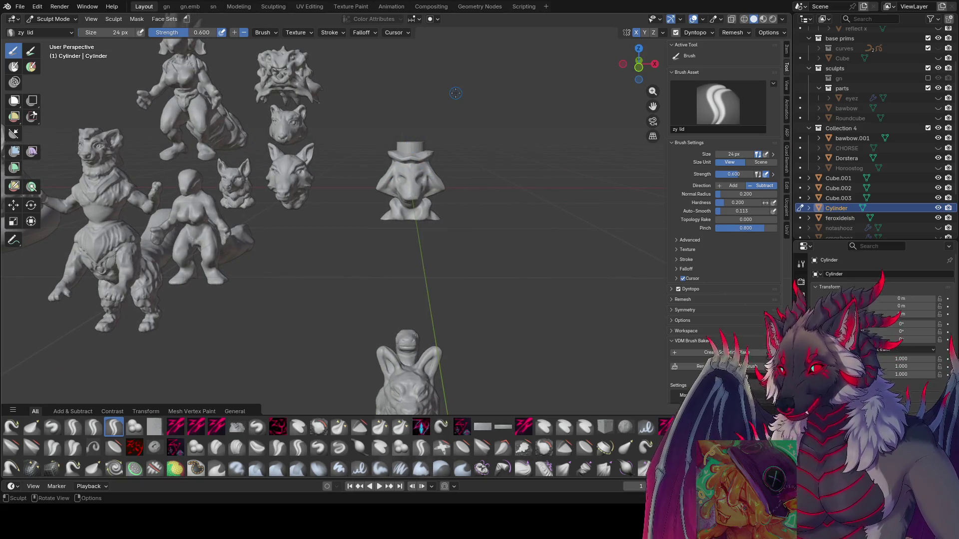
{"action": "scroll", "coordinate": [416, 316], "scroll_direction": "up", "scroll_amount": 4}
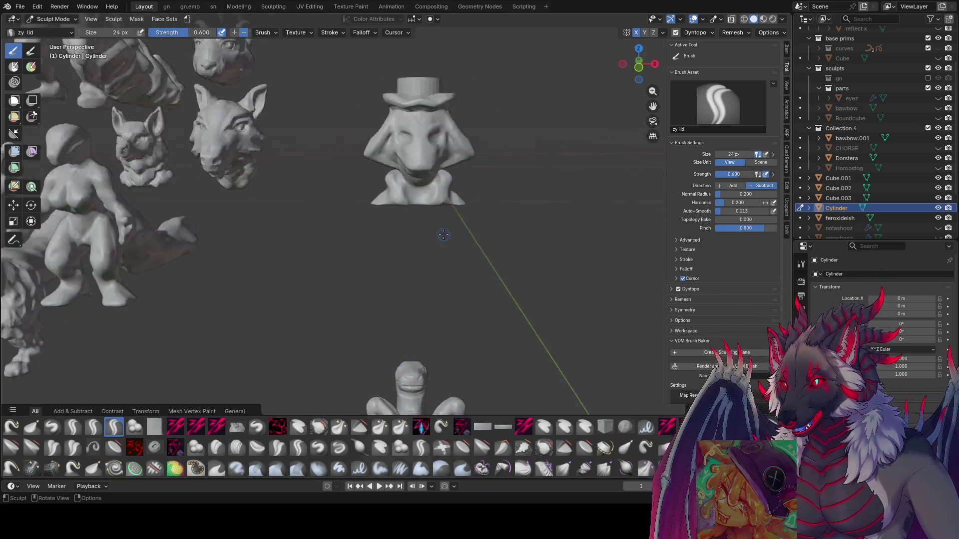
{"action": "middle_click_drag", "start_coordinate": [408, 136], "coordinate": [373, 210]}
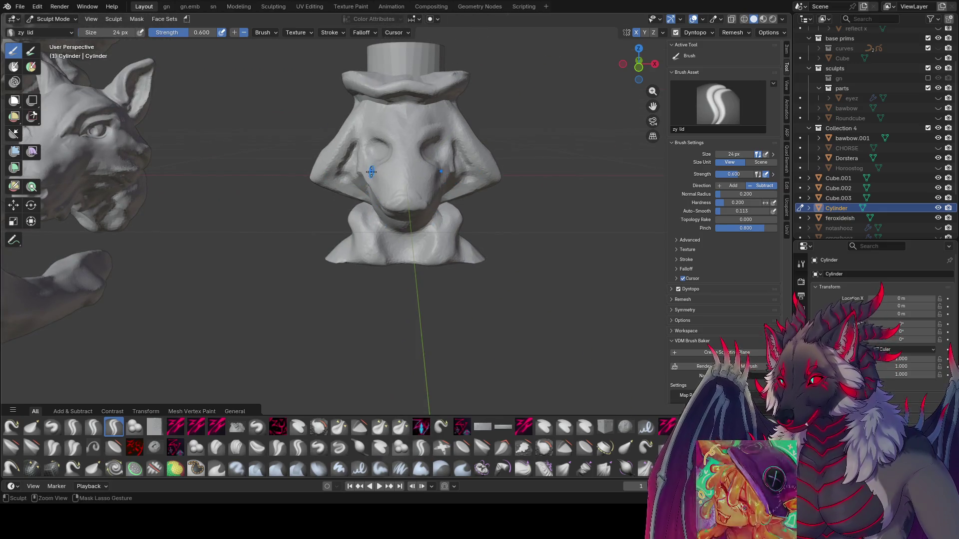
{"action": "key", "text": "f"}
{"action": "left_click", "coordinate": [360, 154]}
{"action": "mouse_move", "coordinate": [359, 154]}
{"action": "middle_mouse_down"}
{"action": "mouse_move", "coordinate": [327, 92]}
{"action": "mouse_move", "coordinate": [267, 130]}
{"action": "mouse_move", "coordinate": [284, 103]}
{"action": "mouse_move", "coordinate": [335, 95]}
{"action": "mouse_move", "coordinate": [332, 105]}
{"action": "mouse_move", "coordinate": [350, 107]}
{"action": "mouse_move", "coordinate": [342, 134]}
{"action": "mouse_move", "coordinate": [357, 147]}
{"action": "middle_mouse_up"}
{"action": "key", "text": "ctrl+s"}
Frame the Cylinder head, carve the forehead, and cut along the right brow at 38 px.
{"action": "key", "text": "KP_Decimal"}
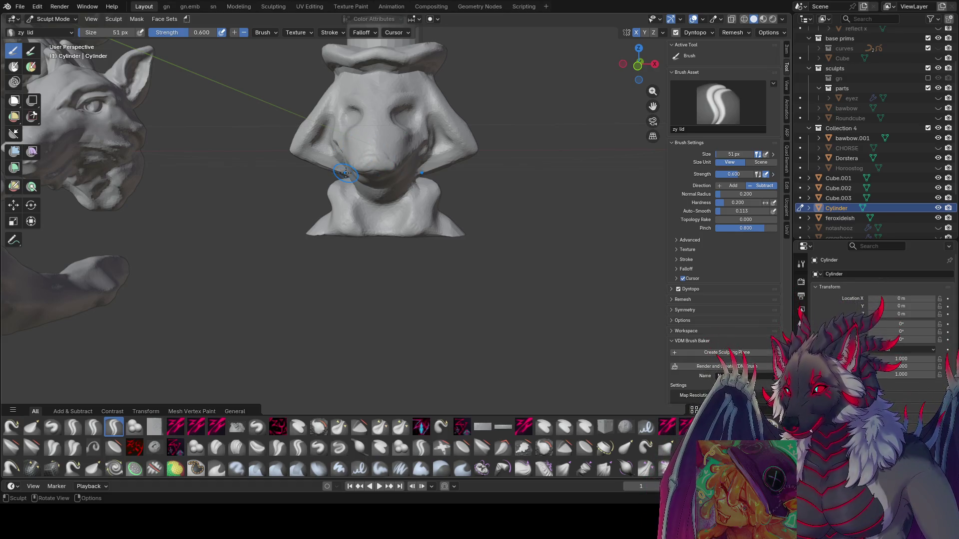
{"action": "middle_click_drag", "start_coordinate": [330, 267], "coordinate": [366, 233]}
{"action": "middle_click_drag", "start_coordinate": [390, 126], "coordinate": [307, 150]}
{"action": "mouse_move", "coordinate": [307, 150]}
{"action": "left_mouse_down"}
{"action": "mouse_move", "coordinate": [302, 139]}
{"action": "mouse_move", "coordinate": [300, 150]}
{"action": "mouse_move", "coordinate": [300, 140]}
{"action": "mouse_move", "coordinate": [268, 145]}
{"action": "mouse_move", "coordinate": [295, 148]}
{"action": "mouse_move", "coordinate": [308, 174]}
{"action": "mouse_move", "coordinate": [302, 166]}
{"action": "left_mouse_up"}
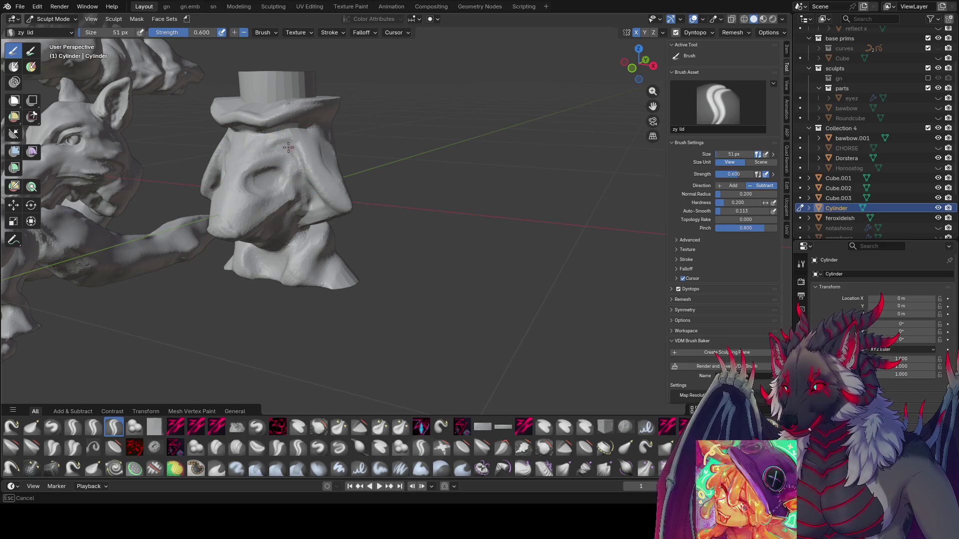
{"action": "middle_click_drag", "start_coordinate": [236, 166], "coordinate": [316, 156], "text": "shift"}
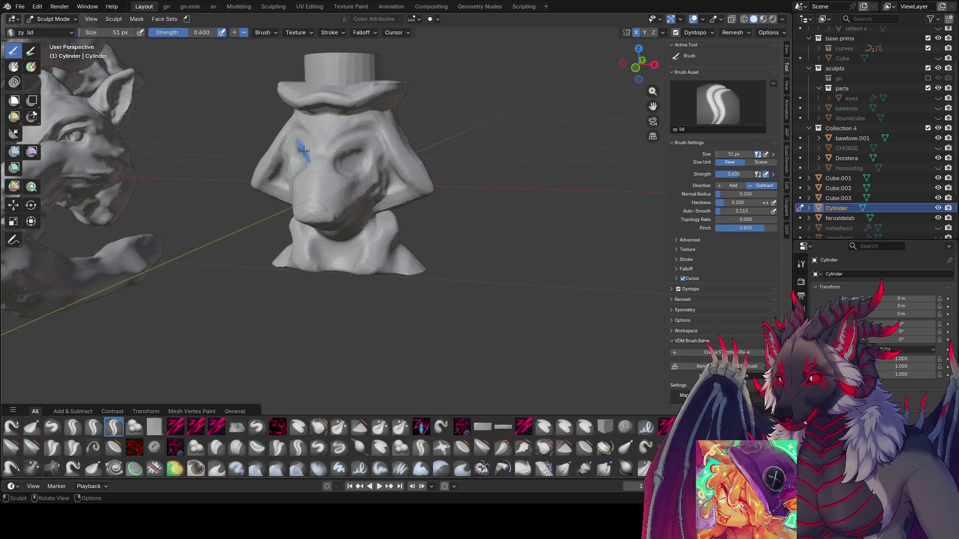
{"action": "key", "text": "f"}
{"action": "left_click", "coordinate": [322, 153]}
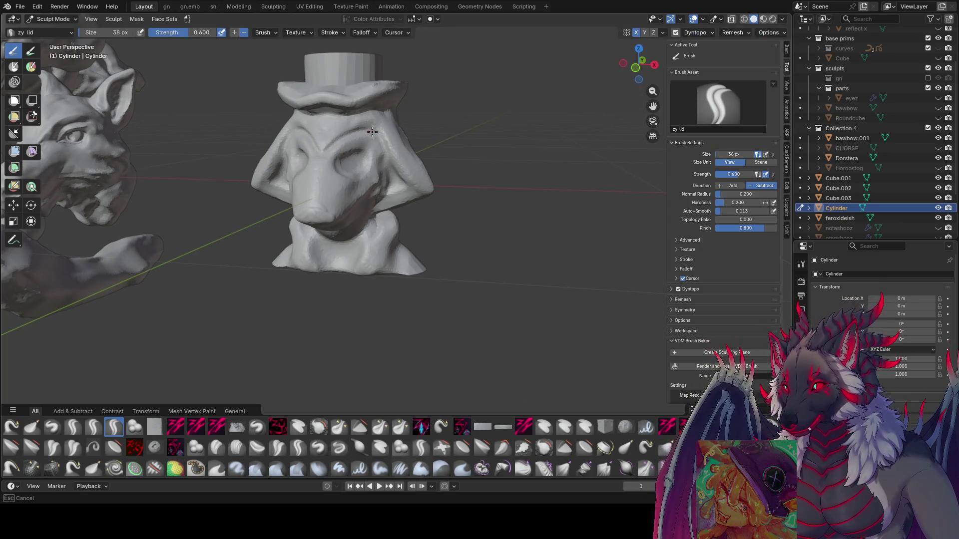
{"action": "left_click_drag", "start_coordinate": [381, 142], "coordinate": [380, 135]}
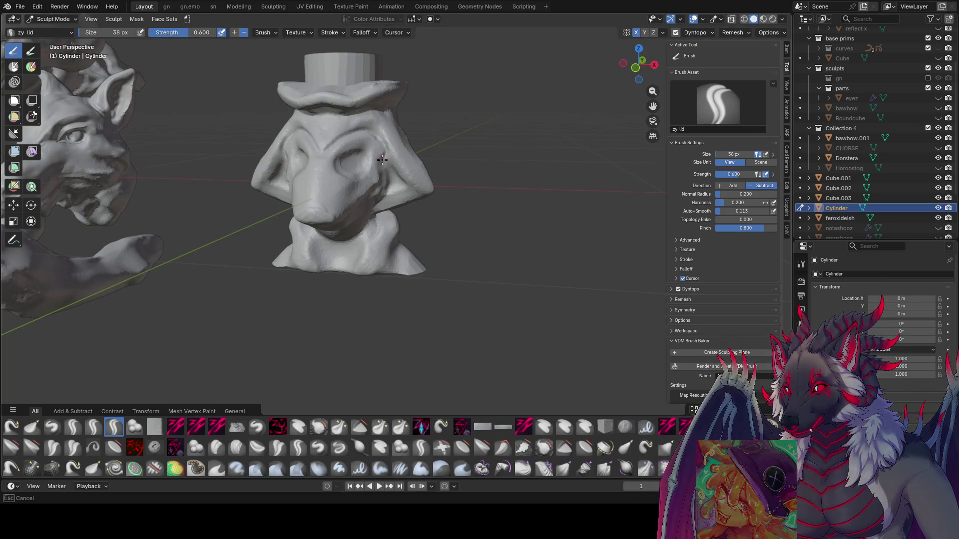
Carve strokes and dents along the head's side and nose with a 33-36 px brush.
{"action": "middle_click_drag", "start_coordinate": [385, 173], "coordinate": [213, 96]}
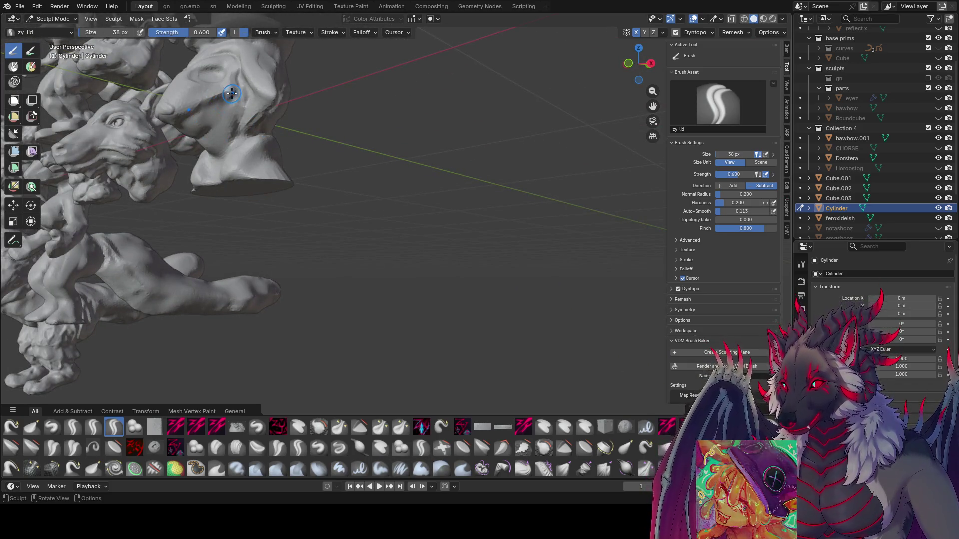
{"action": "left_click_drag", "start_coordinate": [228, 96], "coordinate": [195, 104]}
{"action": "mouse_move", "coordinate": [176, 114]}
{"action": "middle_mouse_down"}
{"action": "mouse_move", "coordinate": [257, 96]}
{"action": "mouse_move", "coordinate": [262, 79]}
{"action": "middle_mouse_up"}
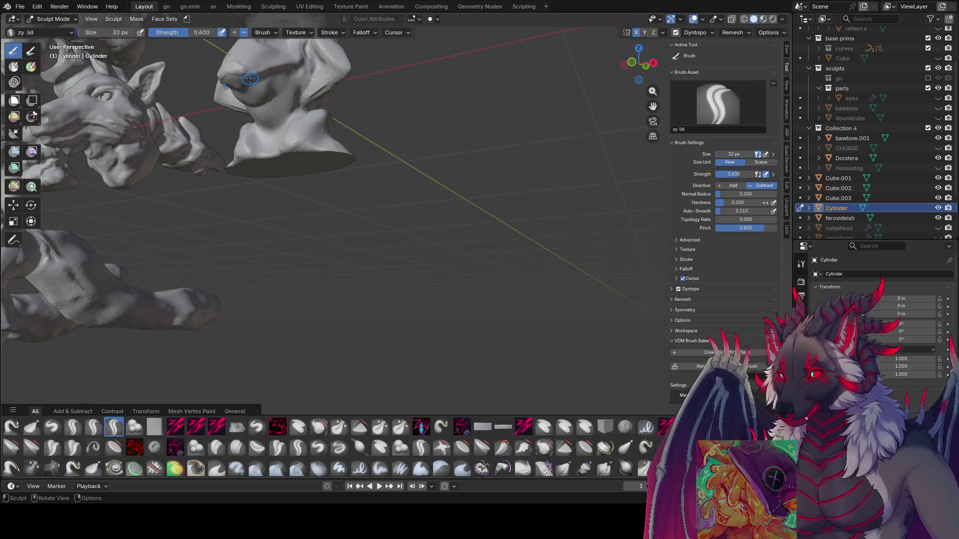
{"action": "left_click_drag", "start_coordinate": [250, 78], "coordinate": [242, 86]}
{"action": "middle_click_drag", "start_coordinate": [232, 80], "coordinate": [256, 81]}
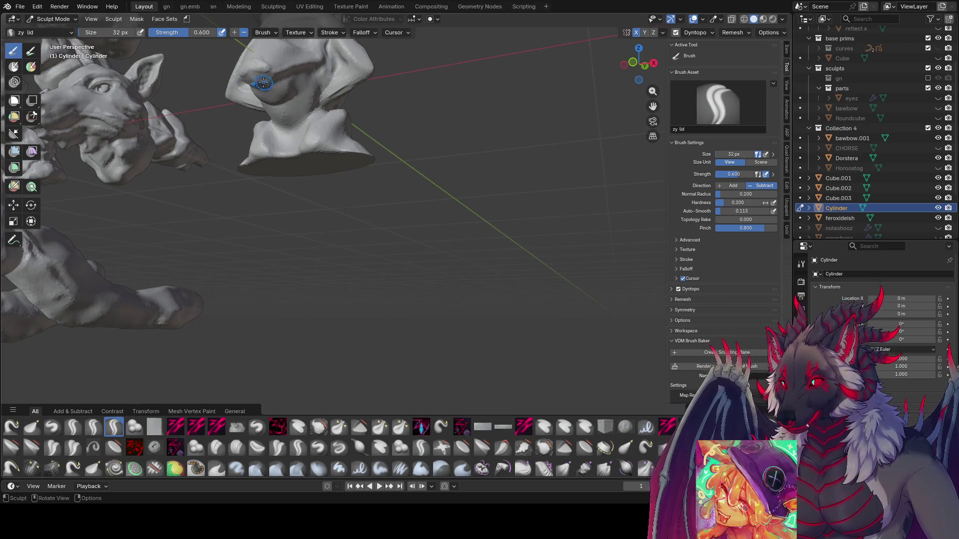
{"action": "left_click_drag", "start_coordinate": [257, 81], "coordinate": [248, 73]}
{"action": "key", "text": "bracketright"}
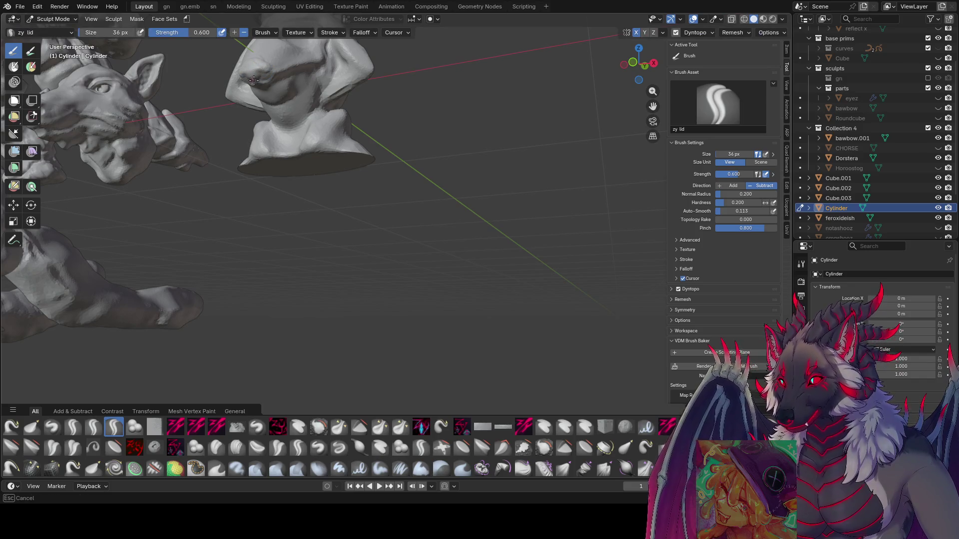
{"action": "mouse_move", "coordinate": [260, 69]}
{"action": "middle_mouse_down"}
{"action": "mouse_move", "coordinate": [161, 140]}
{"action": "mouse_move", "coordinate": [337, 100]}
{"action": "middle_mouse_up"}
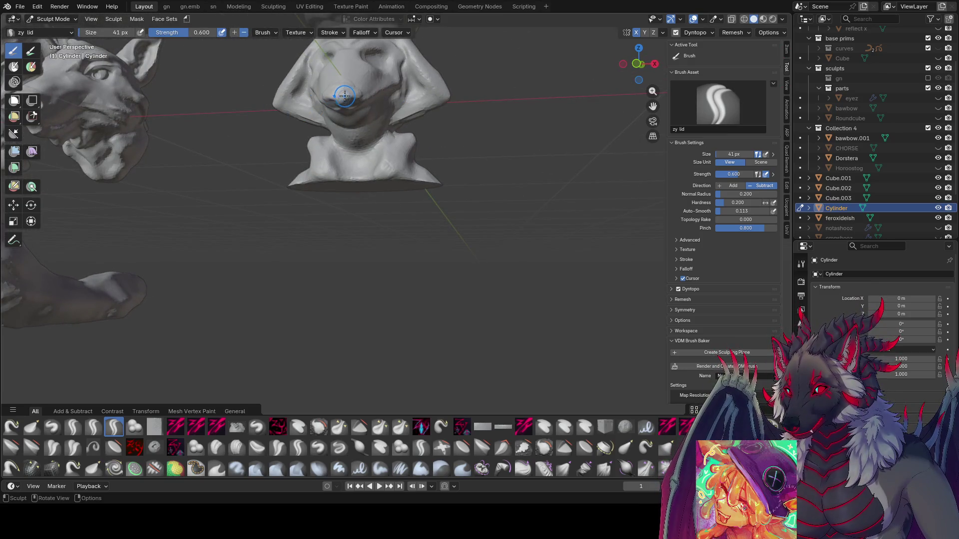
{"action": "key", "text": "bracketright"}
{"action": "left_click_drag", "start_coordinate": [342, 98], "coordinate": [345, 95]}
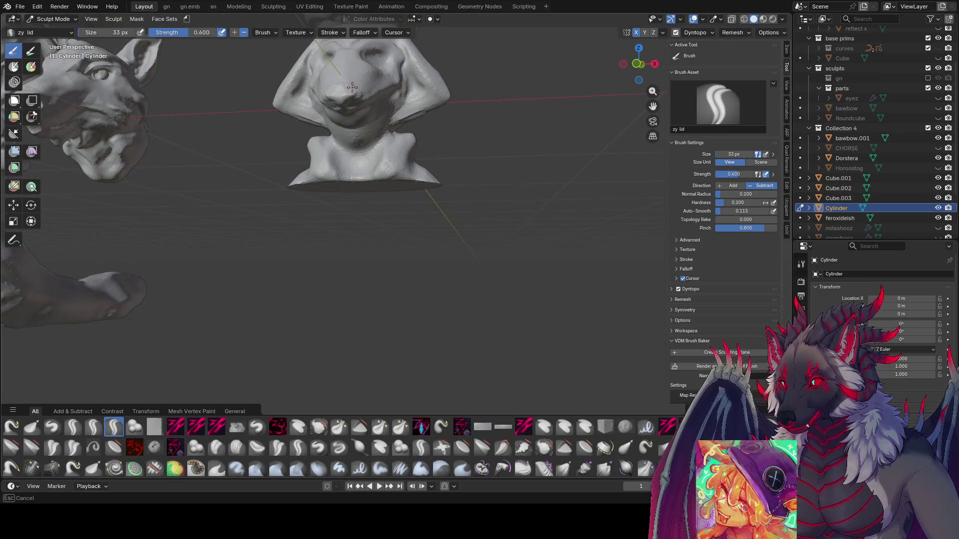
From a side view, carve up along the bust's snout and enlarge the brush to 39 px.
{"action": "left_click_drag", "start_coordinate": [345, 85], "coordinate": [345, 86]}
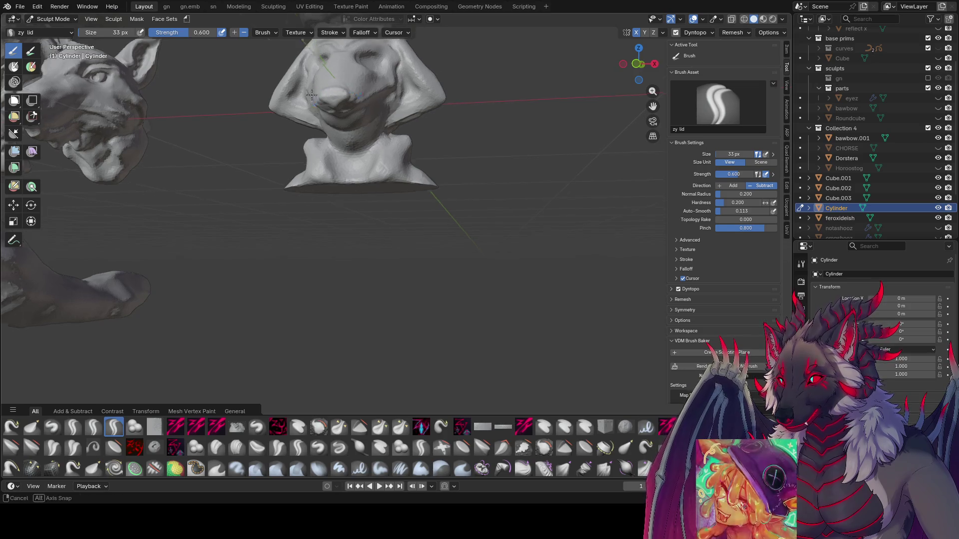
{"action": "middle_click_drag", "start_coordinate": [345, 86], "coordinate": [195, 100]}
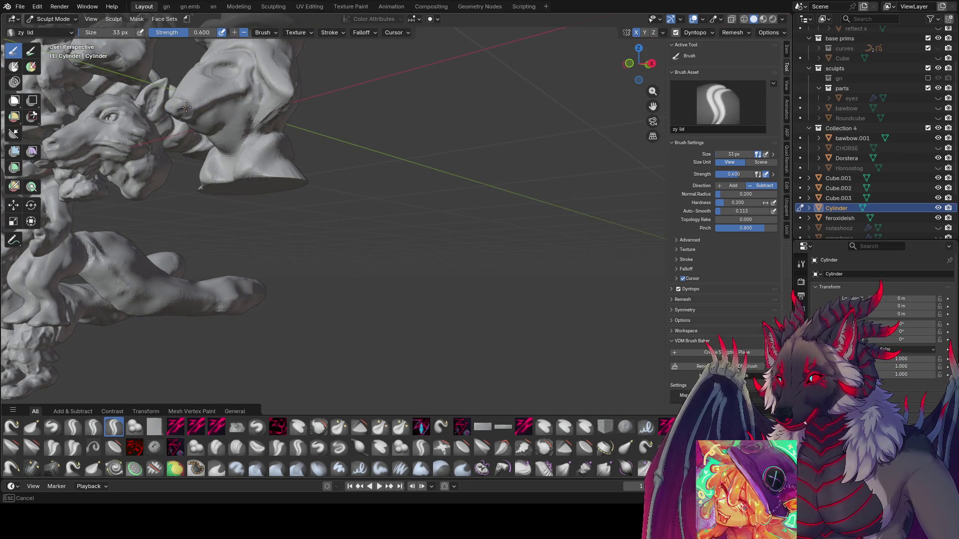
{"action": "middle_click_drag", "start_coordinate": [186, 99], "coordinate": [184, 100]}
{"action": "left_click_drag", "start_coordinate": [182, 102], "coordinate": [182, 101]}
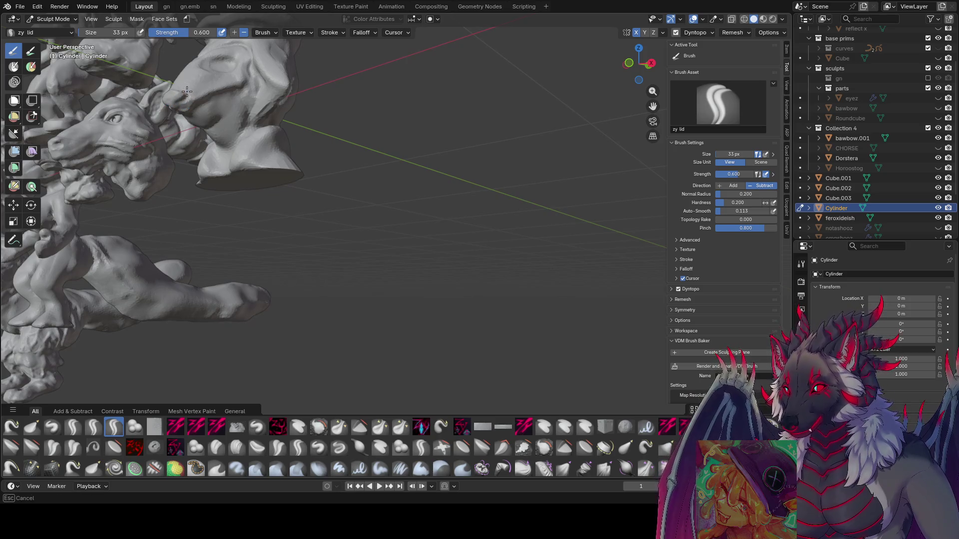
{"action": "middle_click_drag", "start_coordinate": [186, 91], "coordinate": [203, 70]}
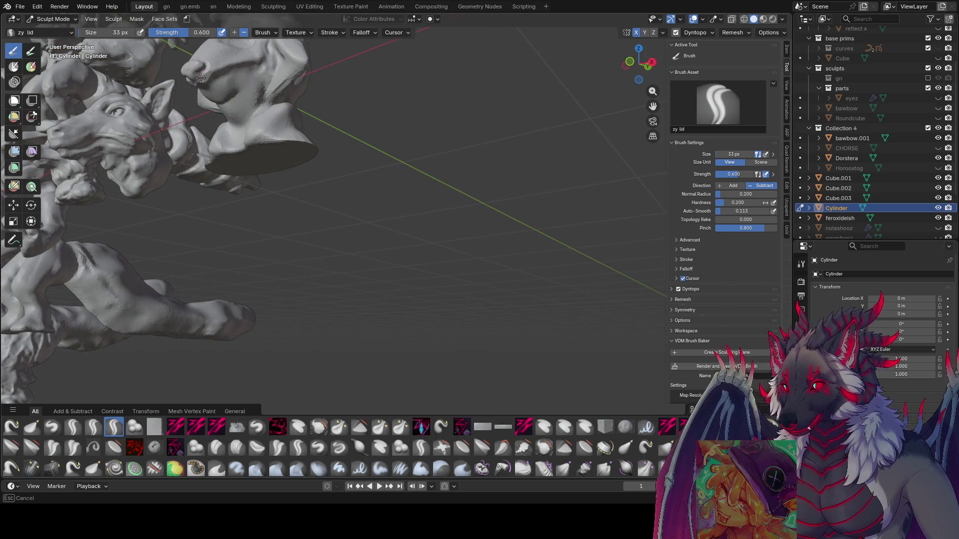
{"action": "left_click_drag", "start_coordinate": [201, 78], "coordinate": [205, 69]}
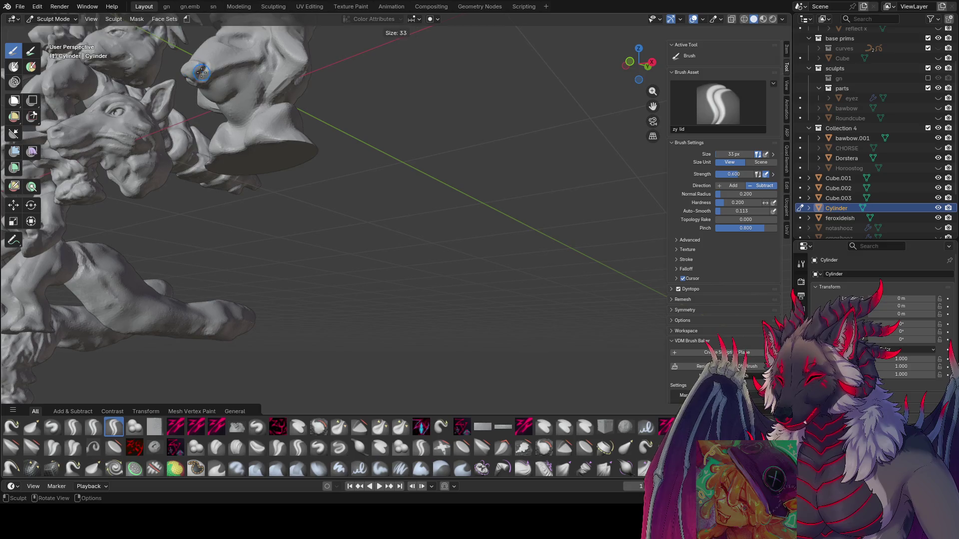
{"action": "key", "text": "bracketright"}
{"action": "key", "text": "bracketright"}
Carve around the bust's right eye to shape a lidded eye socket.
{"action": "mouse_move", "coordinate": [201, 74]}
{"action": "middle_mouse_down"}
{"action": "mouse_move", "coordinate": [208, 95]}
{"action": "mouse_move", "coordinate": [412, 141]}
{"action": "mouse_move", "coordinate": [405, 135]}
{"action": "middle_mouse_up"}
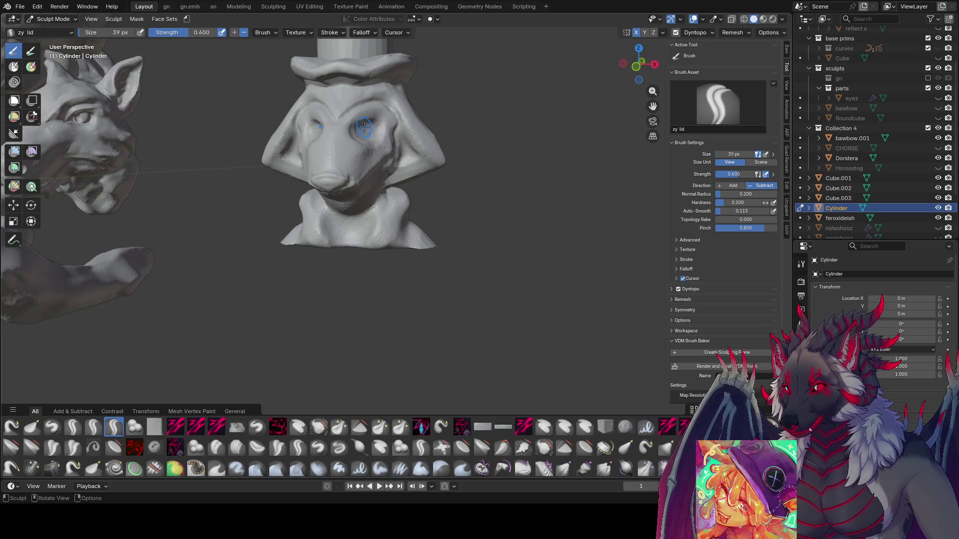
{"action": "left_click_drag", "start_coordinate": [362, 126], "coordinate": [359, 128]}
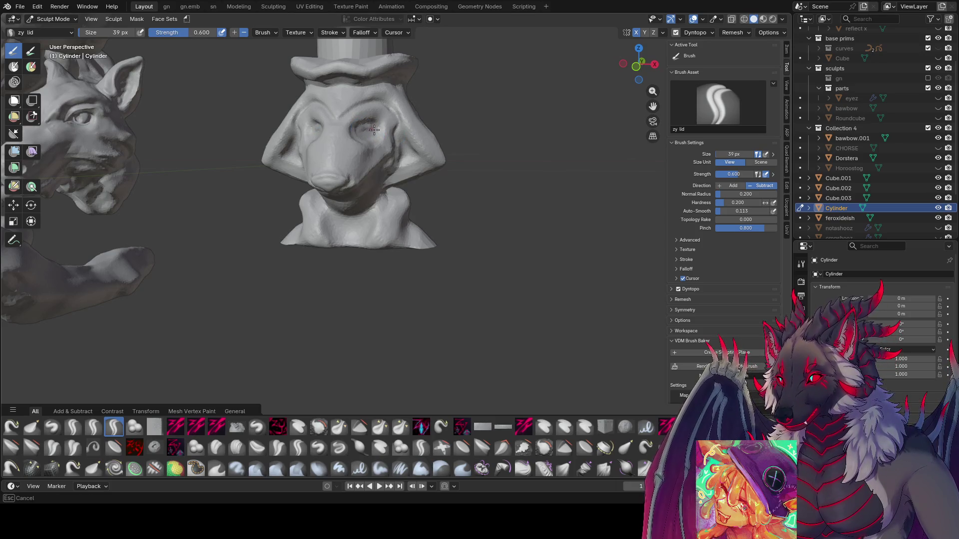
{"action": "middle_click_drag", "start_coordinate": [357, 130], "coordinate": [392, 128]}
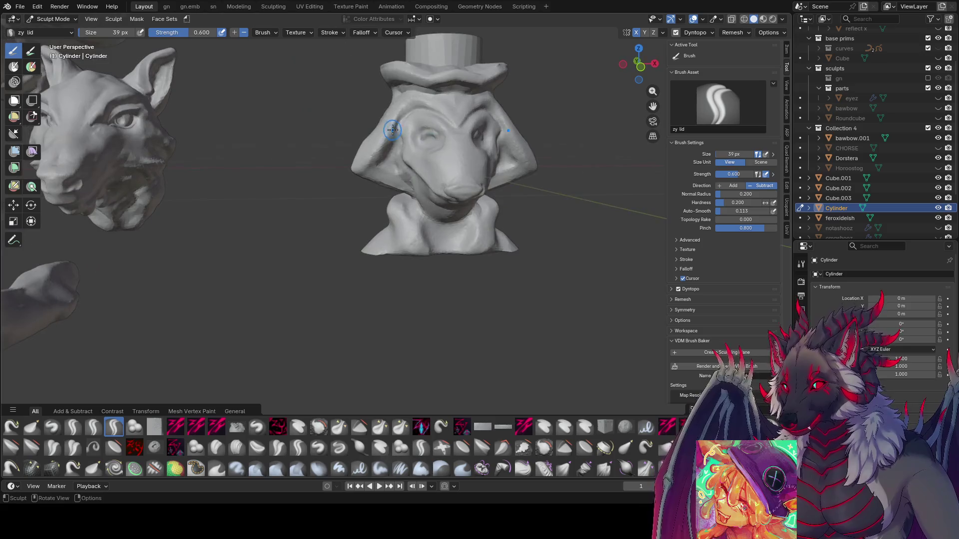
{"action": "left_click_drag", "start_coordinate": [426, 141], "coordinate": [430, 135]}
{"action": "mouse_move", "coordinate": [430, 135]}
{"action": "middle_mouse_down"}
{"action": "mouse_move", "coordinate": [404, 136]}
{"action": "mouse_move", "coordinate": [485, 155]}
{"action": "middle_mouse_up"}
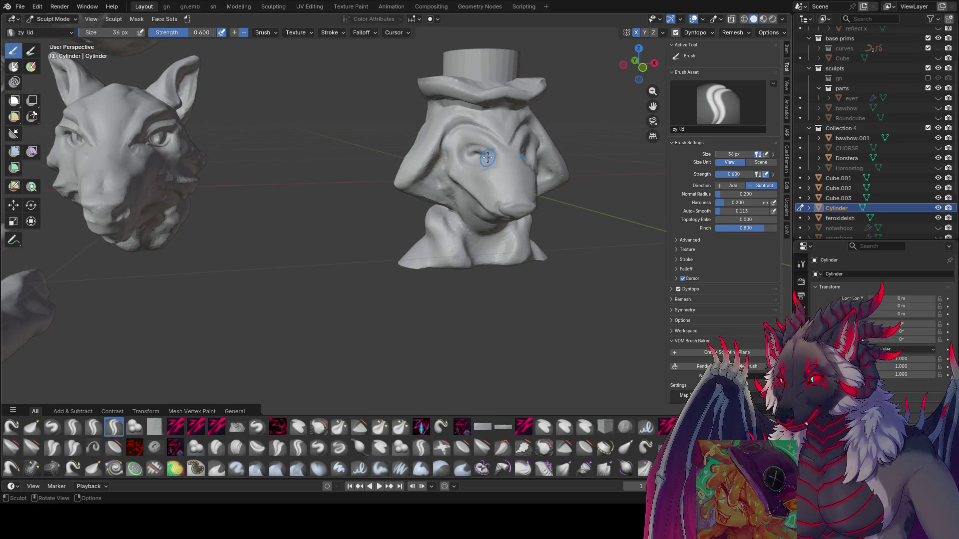
{"action": "left_click_drag", "start_coordinate": [474, 150], "coordinate": [488, 155]}
{"action": "middle_click_drag", "start_coordinate": [488, 154], "coordinate": [542, 154]}
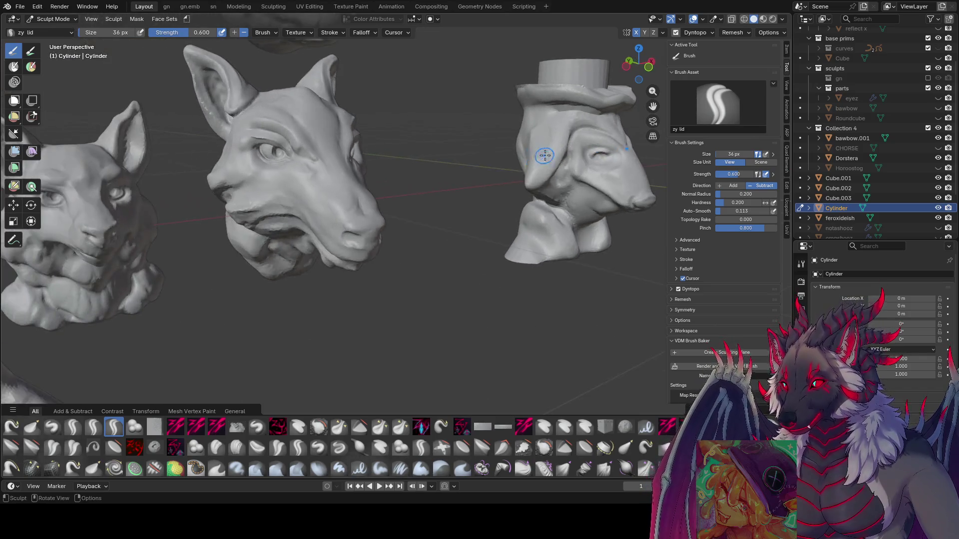
{"action": "left_click_drag", "start_coordinate": [604, 158], "coordinate": [592, 158]}
{"action": "mouse_move", "coordinate": [592, 158]}
{"action": "middle_mouse_down"}
{"action": "mouse_move", "coordinate": [193, 140]}
{"action": "mouse_move", "coordinate": [364, 133]}
{"action": "mouse_move", "coordinate": [196, 131]}
{"action": "mouse_move", "coordinate": [320, 149]}
{"action": "mouse_move", "coordinate": [374, 153]}
{"action": "mouse_move", "coordinate": [382, 142]}
{"action": "middle_mouse_up"}
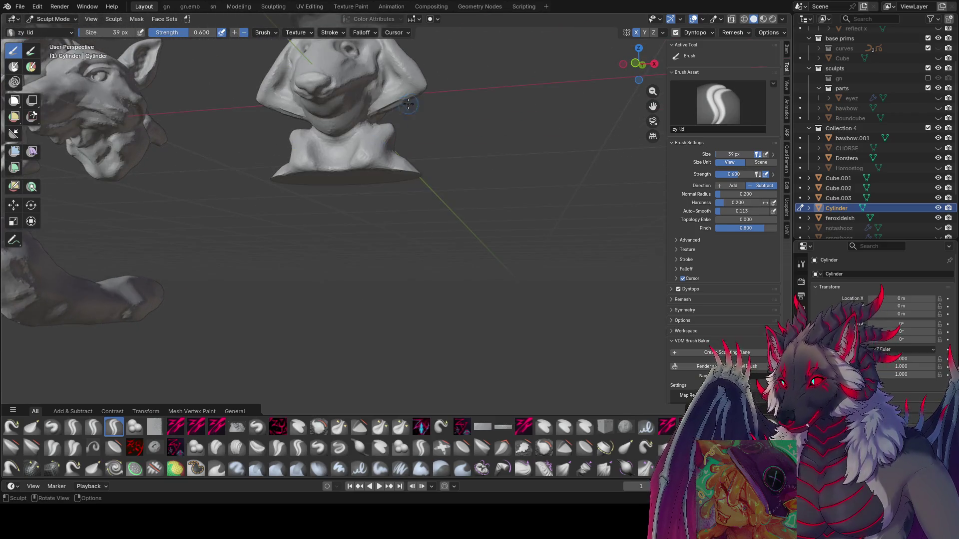
Enlarge the brush and review the bust head-on, from above, and among the other sculpts.
{"action": "key", "text": "f"}
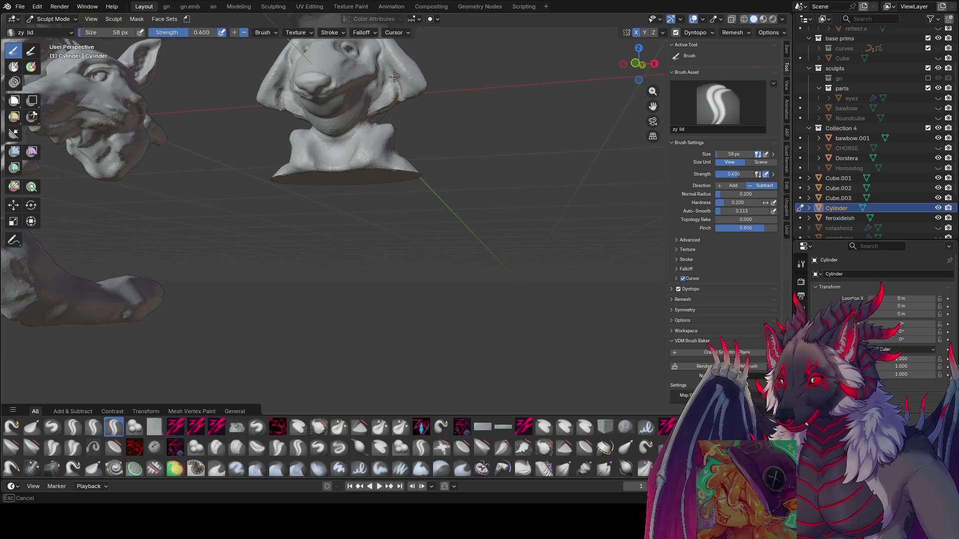
{"action": "middle_click_drag", "start_coordinate": [287, 105], "coordinate": [334, 100]}
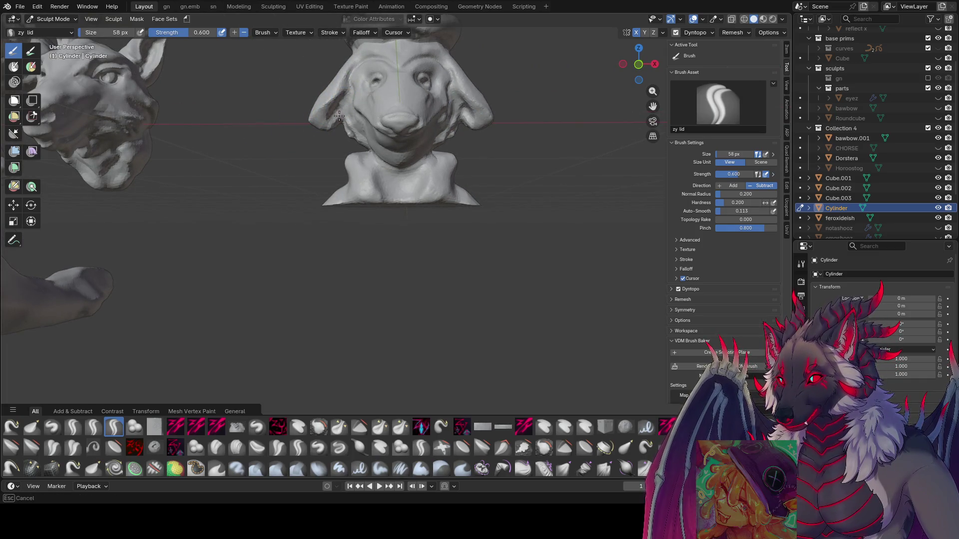
{"action": "mouse_move", "coordinate": [332, 116]}
{"action": "middle_mouse_down"}
{"action": "mouse_move", "coordinate": [300, 120]}
{"action": "mouse_move", "coordinate": [329, 121]}
{"action": "middle_mouse_up"}
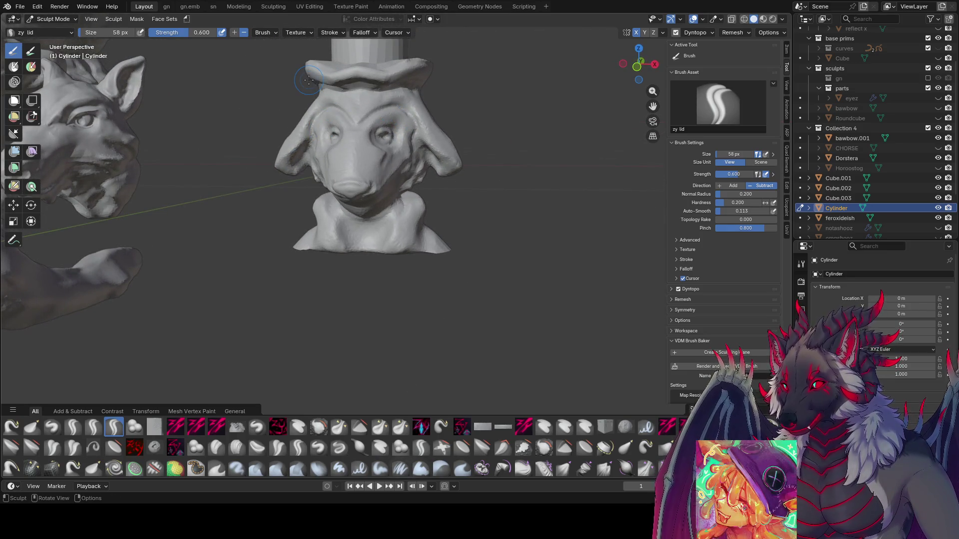
{"action": "scroll", "coordinate": [301, 229], "scroll_direction": "down", "scroll_amount": 4}
{"action": "mouse_move", "coordinate": [301, 229]}
{"action": "middle_mouse_down"}
{"action": "mouse_move", "coordinate": [392, 199]}
{"action": "mouse_move", "coordinate": [447, 216]}
{"action": "mouse_move", "coordinate": [192, 186]}
{"action": "middle_mouse_up"}
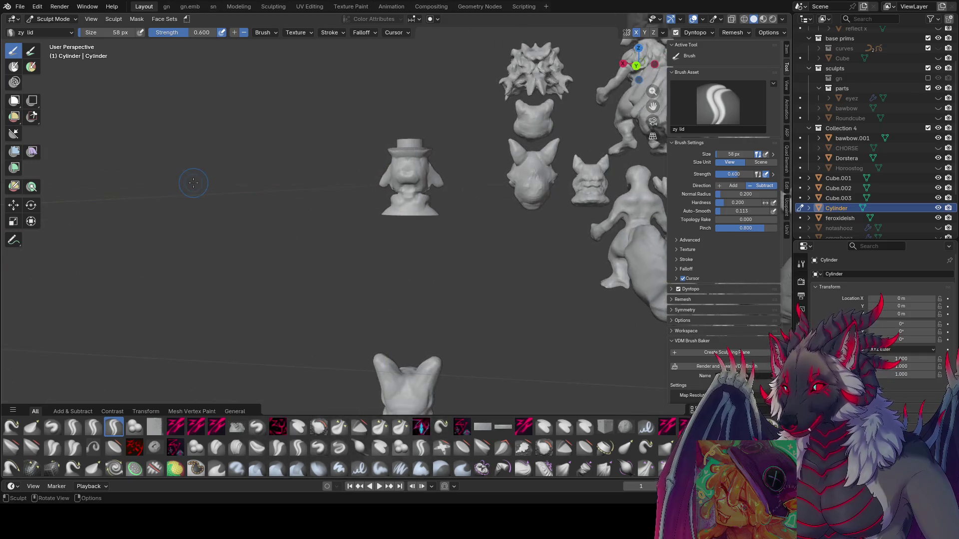
Resize the brush to 42 px and bring the eared bust into a front view.
{"action": "scroll", "coordinate": [290, 188], "scroll_direction": "up", "scroll_amount": 3}
{"action": "mouse_move", "coordinate": [407, 131]}
{"action": "middle_mouse_down"}
{"action": "mouse_move", "coordinate": [458, 148]}
{"action": "mouse_move", "coordinate": [494, 145]}
{"action": "middle_mouse_up"}
{"action": "key", "text": "f"}
{"action": "left_click", "coordinate": [459, 150]}
{"action": "key", "text": "f"}
{"action": "left_click", "coordinate": [474, 130]}
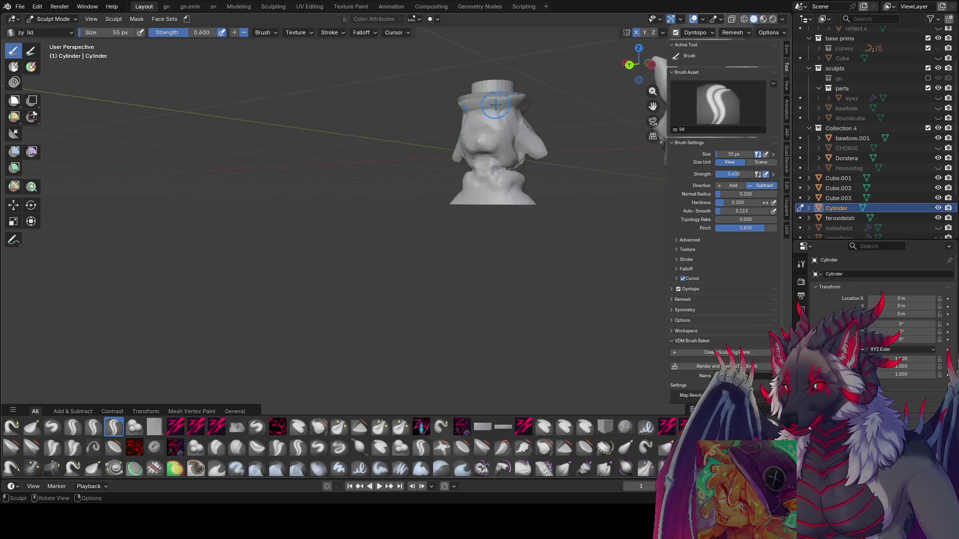
{"action": "middle_click_drag", "start_coordinate": [456, 93], "coordinate": [544, 88]}
{"action": "key", "text": "f"}
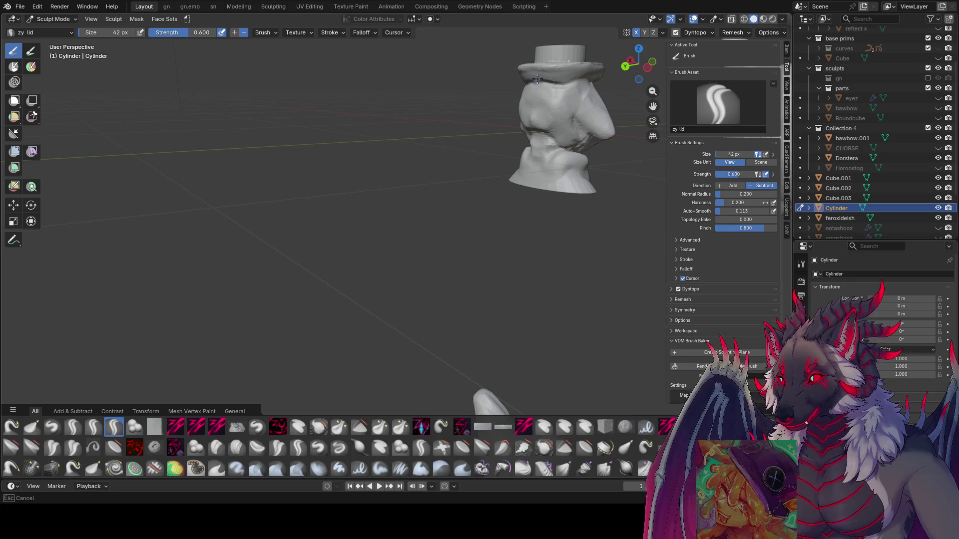
{"action": "mouse_move", "coordinate": [565, 82]}
{"action": "middle_mouse_down"}
{"action": "mouse_move", "coordinate": [474, 95]}
{"action": "mouse_move", "coordinate": [553, 88]}
{"action": "mouse_move", "coordinate": [520, 93]}
{"action": "middle_mouse_up"}
{"action": "mouse_move", "coordinate": [360, 86]}
{"action": "middle_mouse_down"}
{"action": "mouse_move", "coordinate": [237, 83]}
{"action": "mouse_move", "coordinate": [172, 73]}
{"action": "mouse_move", "coordinate": [176, 64]}
{"action": "mouse_move", "coordinate": [318, 58]}
{"action": "mouse_move", "coordinate": [270, 139]}
{"action": "middle_mouse_up"}
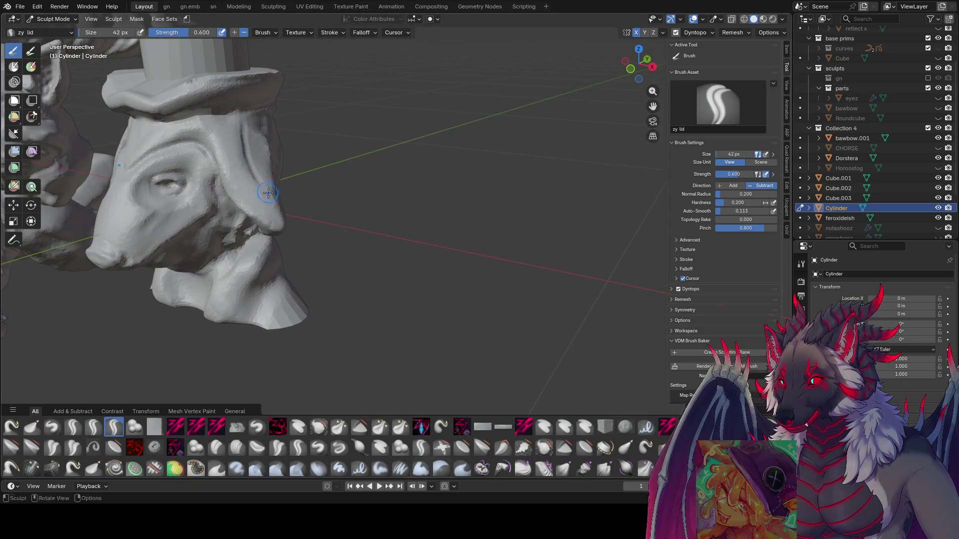
{"action": "middle_click_drag", "start_coordinate": [256, 172], "coordinate": [336, 186]}
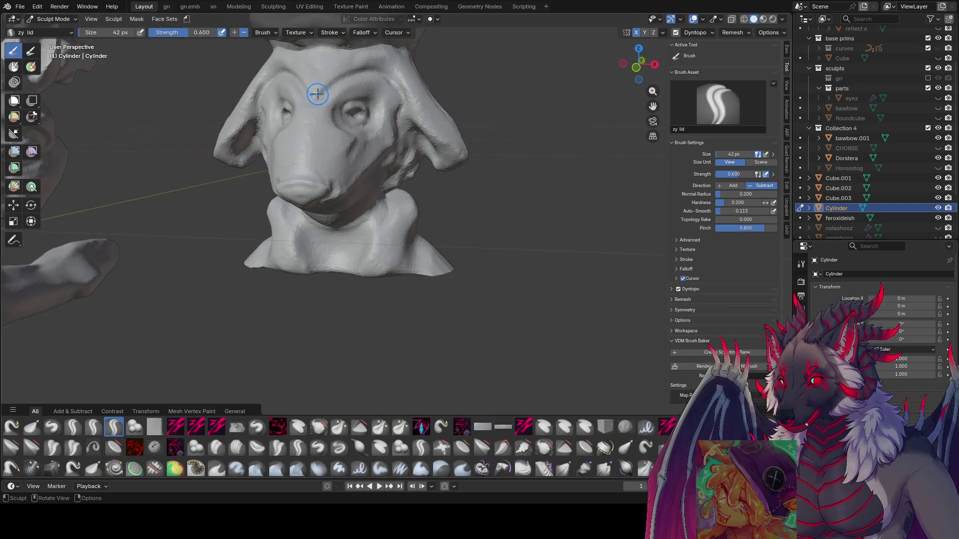
Deepen the forehead brow and right eye socket, stepping the brush down to 25 px.
{"action": "left_click_drag", "start_coordinate": [317, 89], "coordinate": [335, 83]}
{"action": "key", "text": "bracketleft"}
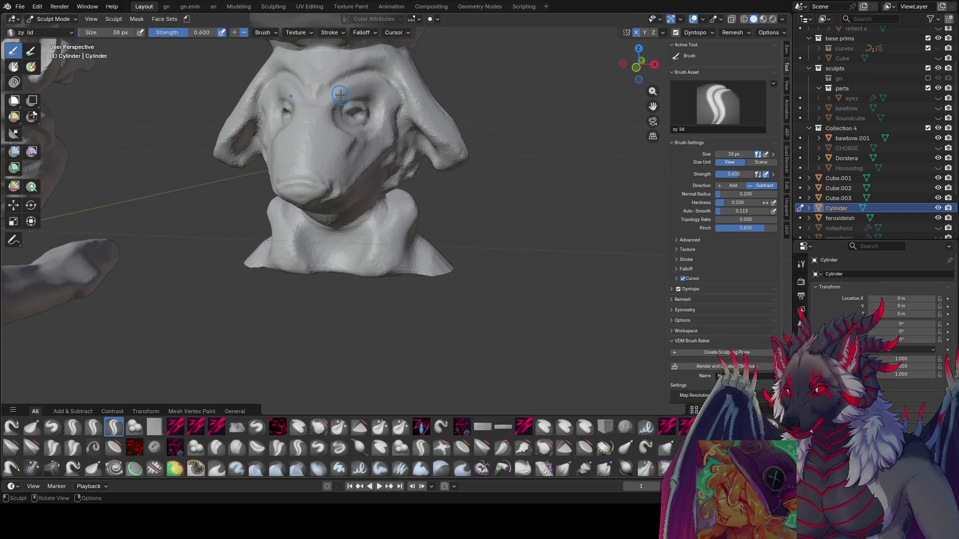
{"action": "mouse_move", "coordinate": [353, 89]}
{"action": "middle_mouse_down"}
{"action": "mouse_move", "coordinate": [418, 75]}
{"action": "mouse_move", "coordinate": [410, 73]}
{"action": "middle_mouse_up"}
{"action": "left_click_drag", "start_coordinate": [409, 72], "coordinate": [410, 69]}
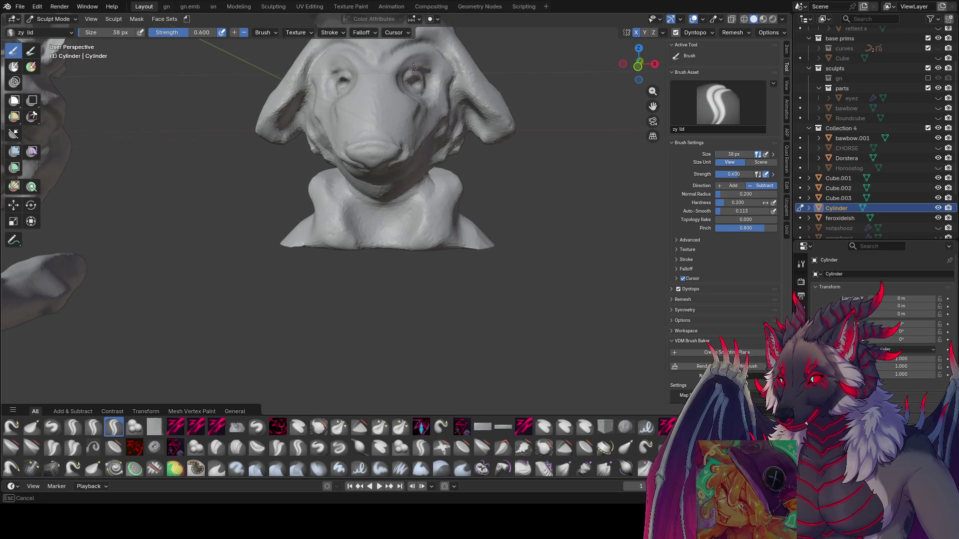
{"action": "mouse_move", "coordinate": [420, 66]}
{"action": "middle_mouse_down"}
{"action": "mouse_move", "coordinate": [295, 76]}
{"action": "mouse_move", "coordinate": [224, 95]}
{"action": "middle_mouse_up"}
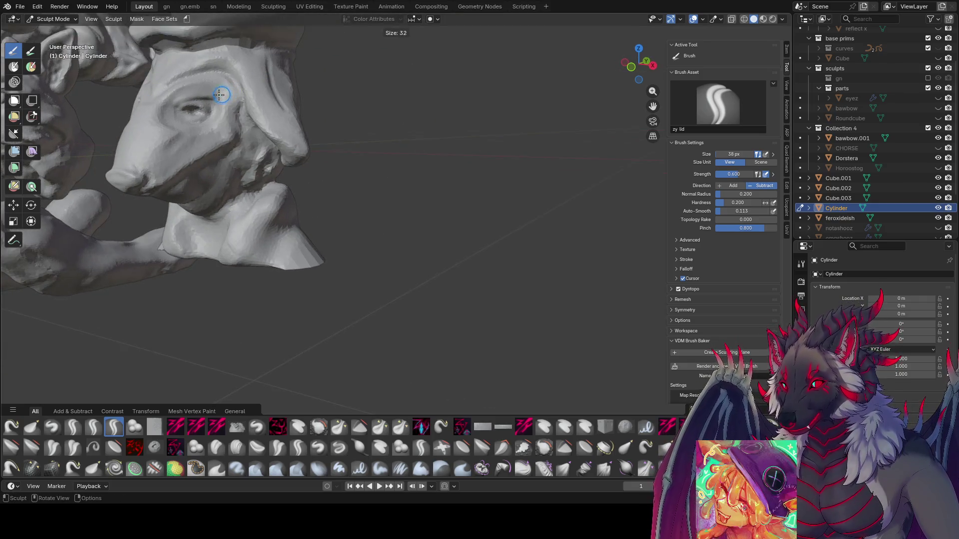
{"action": "key", "text": "bracketleft"}
{"action": "key", "text": "bracketleft"}
{"action": "left_click_drag", "start_coordinate": [213, 92], "coordinate": [212, 90]}
{"action": "key", "text": "bracketleft"}
{"action": "key", "text": "bracketleft"}
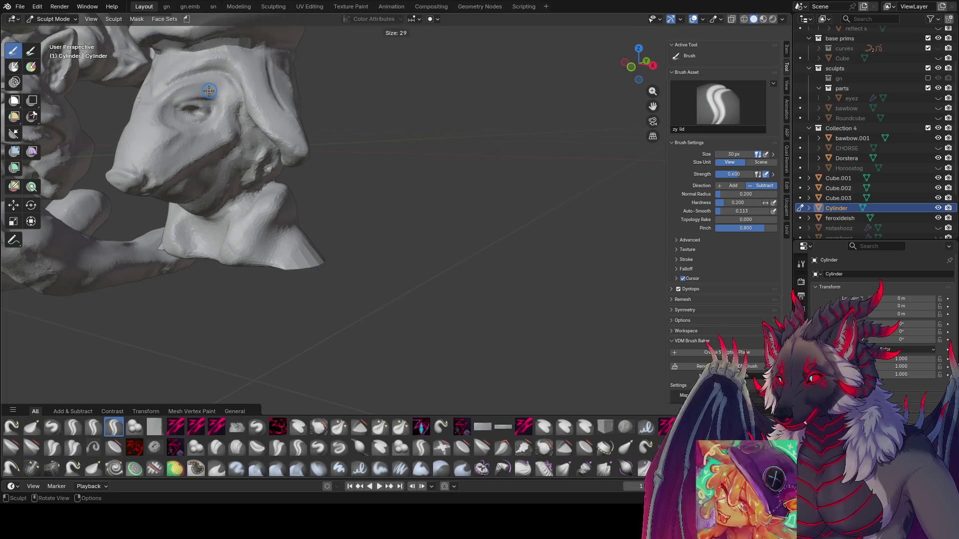
{"action": "middle_click_drag", "start_coordinate": [174, 101], "coordinate": [311, 88]}
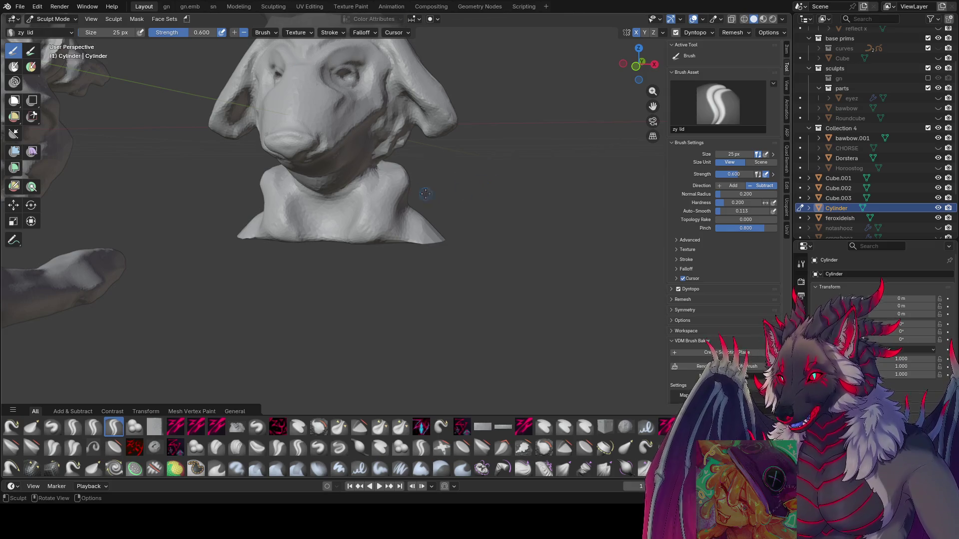
Sculpt strokes down the cheek, reducing the brush to 48 px then 38 px.
{"action": "mouse_move", "coordinate": [424, 173]}
{"action": "middle_mouse_down"}
{"action": "mouse_move", "coordinate": [384, 157]}
{"action": "mouse_move", "coordinate": [327, 87]}
{"action": "mouse_move", "coordinate": [166, 106]}
{"action": "mouse_move", "coordinate": [228, 118]}
{"action": "mouse_move", "coordinate": [285, 98]}
{"action": "mouse_move", "coordinate": [212, 89]}
{"action": "middle_mouse_up"}
{"action": "key", "text": "f"}
{"action": "left_click", "coordinate": [383, 158]}
{"action": "left_click_drag", "start_coordinate": [205, 73], "coordinate": [204, 118]}
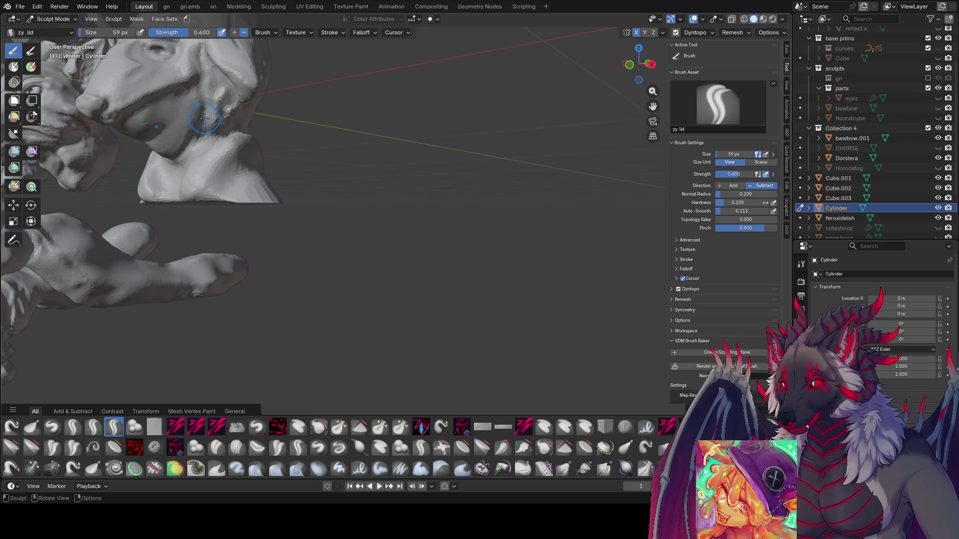
{"action": "mouse_move", "coordinate": [215, 108]}
{"action": "middle_mouse_down"}
{"action": "mouse_move", "coordinate": [162, 111]}
{"action": "mouse_move", "coordinate": [173, 107]}
{"action": "middle_mouse_up"}
{"action": "key", "text": "bracketleft"}
{"action": "key", "text": "bracketleft"}
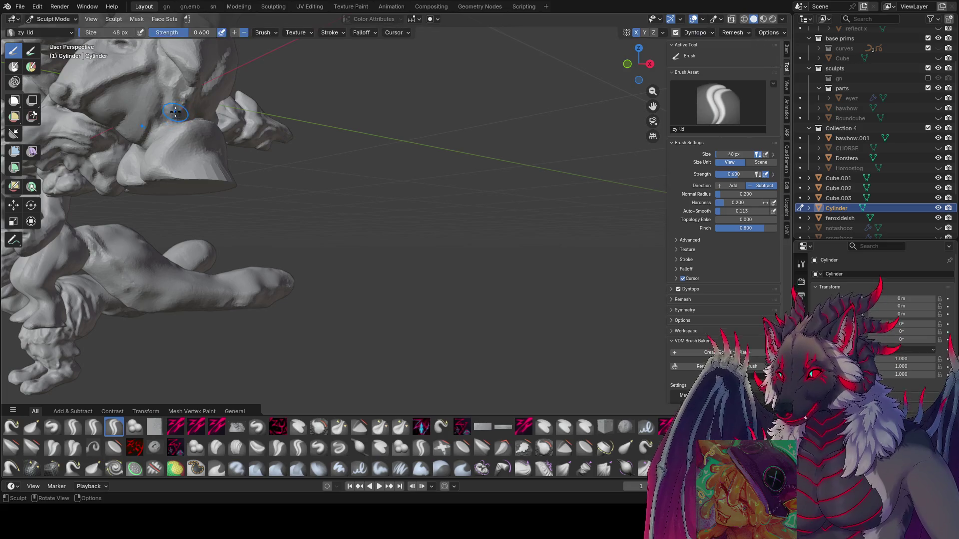
{"action": "left_click_drag", "start_coordinate": [160, 116], "coordinate": [170, 102]}
{"action": "scroll", "coordinate": [174, 95], "scroll_direction": "up", "scroll_amount": 2}
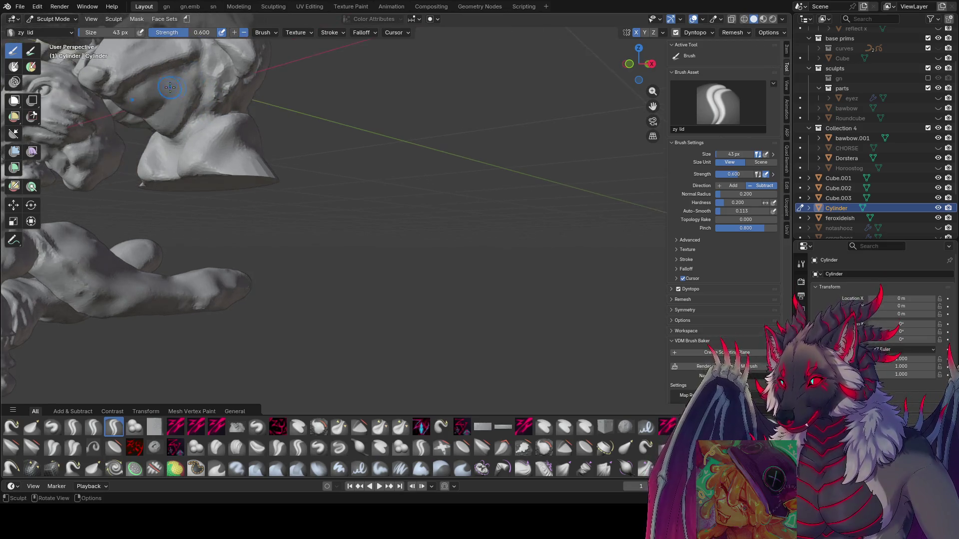
{"action": "key", "text": "bracketleft"}
{"action": "key", "text": "bracketleft"}
Enlarge the brush to 54 px, orbit around the head's jaw, then drop it to 42 px.
{"action": "mouse_move", "coordinate": [184, 85]}
{"action": "middle_mouse_down"}
{"action": "mouse_move", "coordinate": [187, 104]}
{"action": "mouse_move", "coordinate": [212, 60]}
{"action": "mouse_move", "coordinate": [149, 117]}
{"action": "mouse_move", "coordinate": [227, 133]}
{"action": "mouse_move", "coordinate": [184, 158]}
{"action": "mouse_move", "coordinate": [189, 142]}
{"action": "middle_mouse_up"}
{"action": "key", "text": "f"}
{"action": "left_click", "coordinate": [192, 150]}
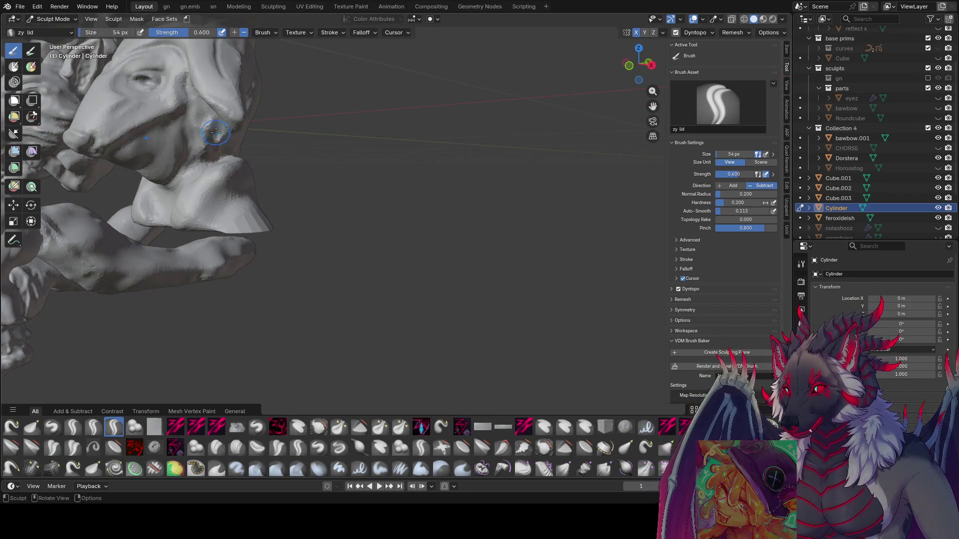
{"action": "mouse_move", "coordinate": [216, 145]}
{"action": "middle_mouse_down"}
{"action": "mouse_move", "coordinate": [239, 115]}
{"action": "mouse_move", "coordinate": [228, 134]}
{"action": "mouse_move", "coordinate": [321, 118]}
{"action": "mouse_move", "coordinate": [321, 107]}
{"action": "mouse_move", "coordinate": [365, 108]}
{"action": "middle_mouse_up"}
{"action": "mouse_move", "coordinate": [431, 87]}
{"action": "middle_mouse_down"}
{"action": "mouse_move", "coordinate": [312, 87]}
{"action": "mouse_move", "coordinate": [363, 79]}
{"action": "mouse_move", "coordinate": [343, 76]}
{"action": "mouse_move", "coordinate": [178, 103]}
{"action": "mouse_move", "coordinate": [168, 115]}
{"action": "mouse_move", "coordinate": [200, 85]}
{"action": "mouse_move", "coordinate": [231, 101]}
{"action": "mouse_move", "coordinate": [289, 101]}
{"action": "mouse_move", "coordinate": [235, 120]}
{"action": "mouse_move", "coordinate": [123, 104]}
{"action": "mouse_move", "coordinate": [110, 113]}
{"action": "mouse_move", "coordinate": [112, 130]}
{"action": "mouse_move", "coordinate": [175, 129]}
{"action": "mouse_move", "coordinate": [228, 182]}
{"action": "middle_mouse_up"}
{"action": "key", "text": "bracketleft"}
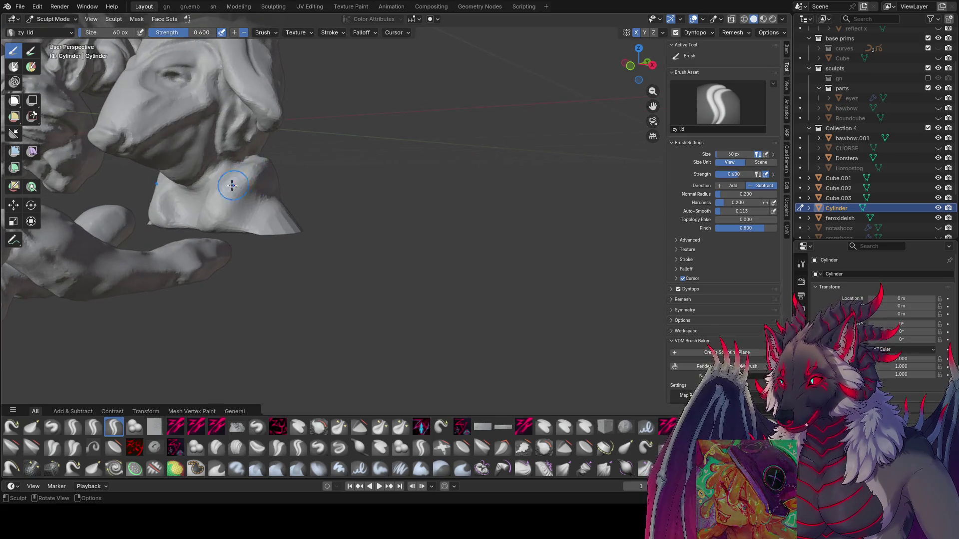
Shrink the brush to 49 px while viewing the head from the side, and save inspire me.blend.
{"action": "mouse_move", "coordinate": [219, 222]}
{"action": "middle_mouse_down"}
{"action": "mouse_move", "coordinate": [247, 189]}
{"action": "mouse_move", "coordinate": [259, 197]}
{"action": "mouse_move", "coordinate": [292, 188]}
{"action": "middle_mouse_up"}
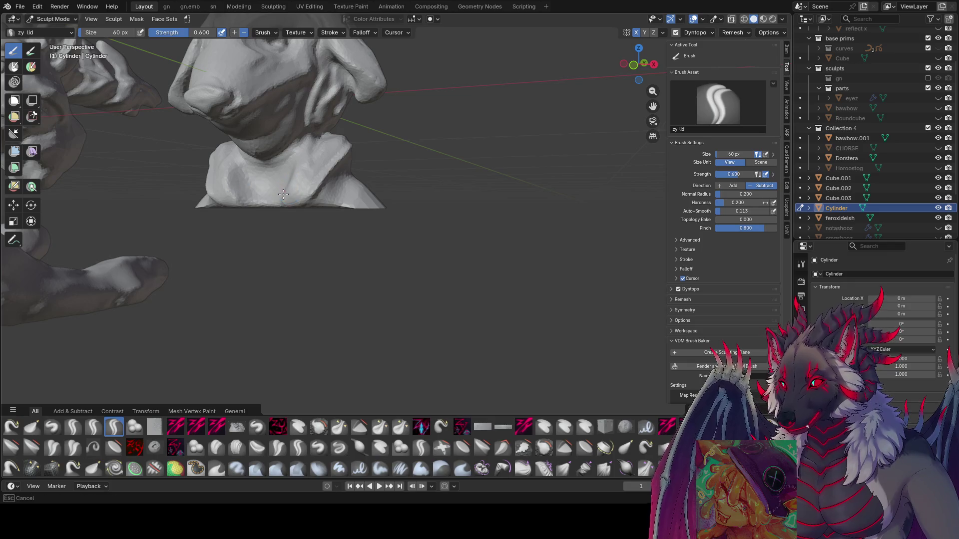
{"action": "middle_click_drag", "start_coordinate": [234, 200], "coordinate": [234, 200]}
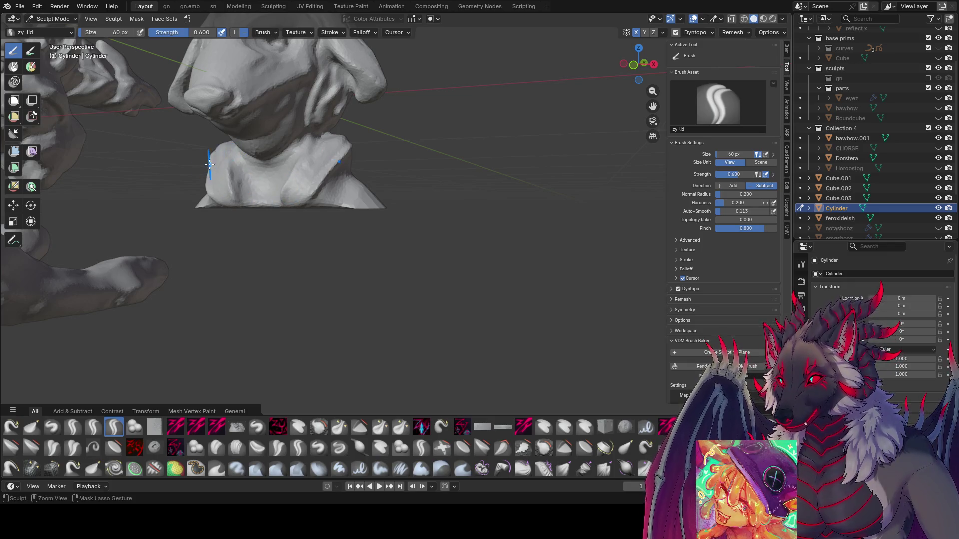
{"action": "middle_click_drag", "start_coordinate": [300, 172], "coordinate": [328, 153]}
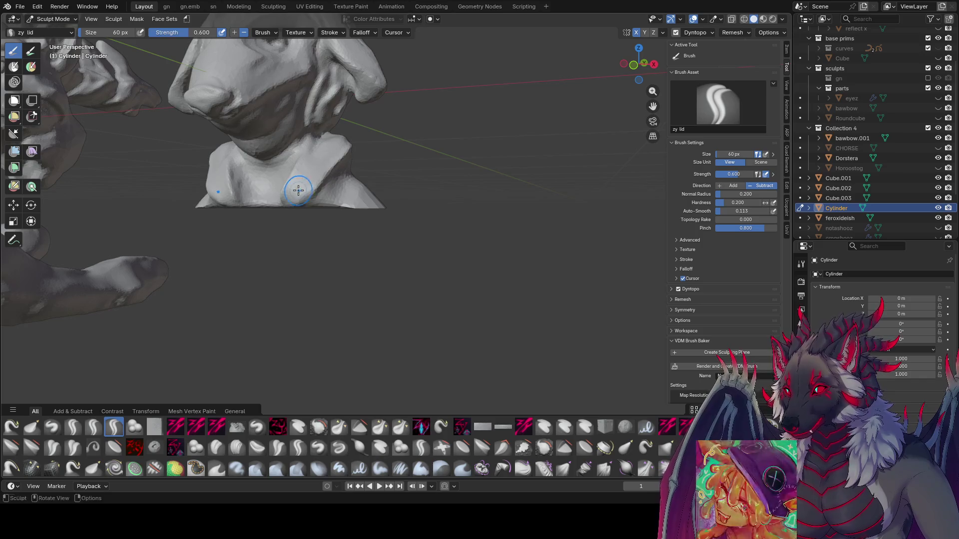
{"action": "mouse_move", "coordinate": [298, 190]}
{"action": "middle_mouse_down"}
{"action": "mouse_move", "coordinate": [287, 157]}
{"action": "mouse_move", "coordinate": [299, 160]}
{"action": "middle_mouse_up"}
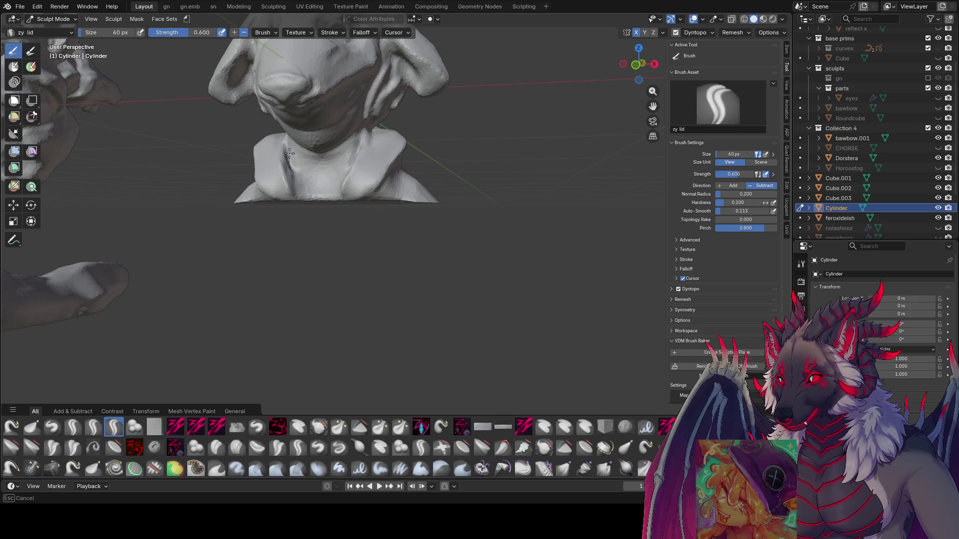
{"action": "mouse_move", "coordinate": [291, 160]}
{"action": "middle_mouse_down"}
{"action": "mouse_move", "coordinate": [433, 126]}
{"action": "mouse_move", "coordinate": [301, 165]}
{"action": "mouse_move", "coordinate": [288, 187]}
{"action": "mouse_move", "coordinate": [305, 204]}
{"action": "mouse_move", "coordinate": [331, 200]}
{"action": "mouse_move", "coordinate": [313, 220]}
{"action": "mouse_move", "coordinate": [443, 197]}
{"action": "mouse_move", "coordinate": [221, 172]}
{"action": "middle_mouse_up"}
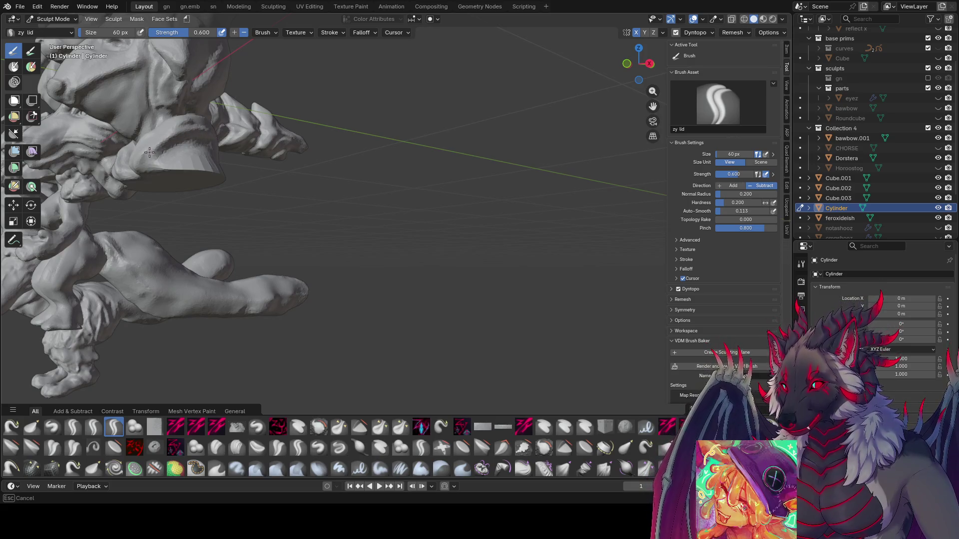
{"action": "middle_click_drag", "start_coordinate": [149, 152], "coordinate": [151, 154]}
{"action": "key", "text": "bracketleft"}
{"action": "key", "text": "bracketleft"}
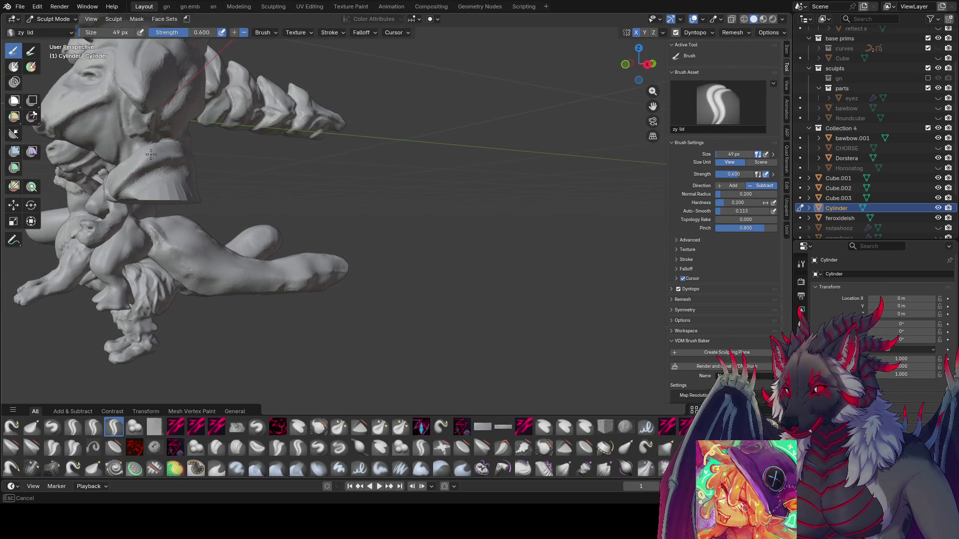
{"action": "scroll", "coordinate": [220, 153], "scroll_direction": "up", "scroll_amount": 2}
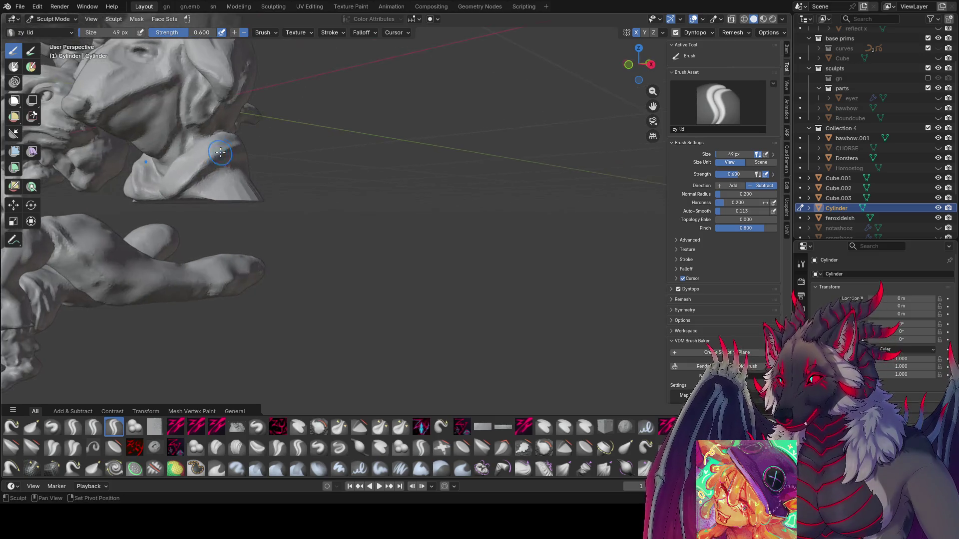
{"action": "mouse_move", "coordinate": [190, 163]}
{"action": "middle_mouse_down", "text": "shift"}
{"action": "mouse_move", "coordinate": [153, 174]}
{"action": "mouse_move", "coordinate": [298, 175]}
{"action": "mouse_move", "coordinate": [357, 134]}
{"action": "mouse_move", "coordinate": [300, 210]}
{"action": "mouse_move", "coordinate": [272, 225]}
{"action": "middle_mouse_up", "text": "shift"}
{"action": "scroll", "coordinate": [189, 171], "scroll_direction": "down", "scroll_amount": 3}
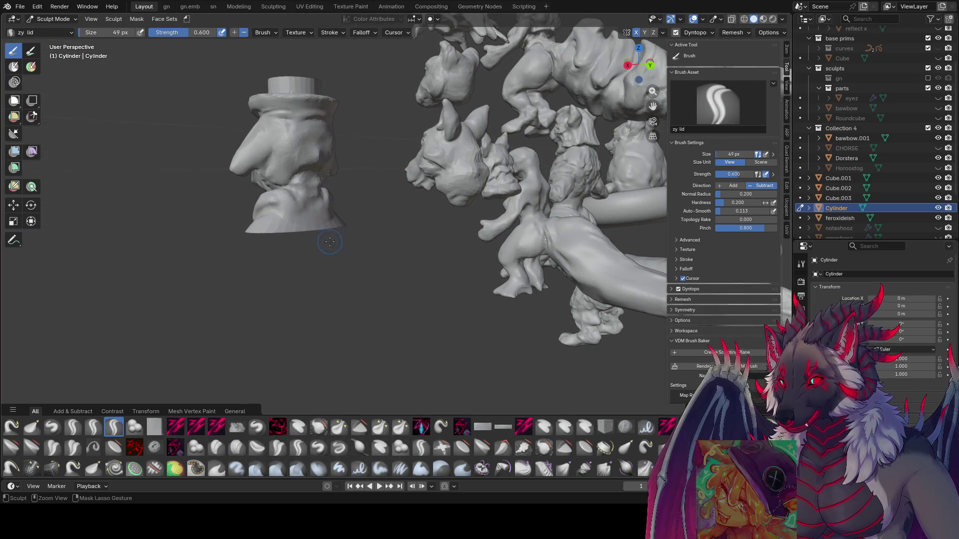
{"action": "key", "text": "ctrl+s"}
Bring the bust's neck and base into view and enlarge the brush.
{"action": "scroll", "coordinate": [249, 136], "scroll_direction": "up", "scroll_amount": 5}
{"action": "mouse_move", "coordinate": [249, 136]}
{"action": "middle_mouse_down"}
{"action": "mouse_move", "coordinate": [347, 248]}
{"action": "mouse_move", "coordinate": [287, 239]}
{"action": "mouse_move", "coordinate": [396, 195]}
{"action": "middle_mouse_up"}
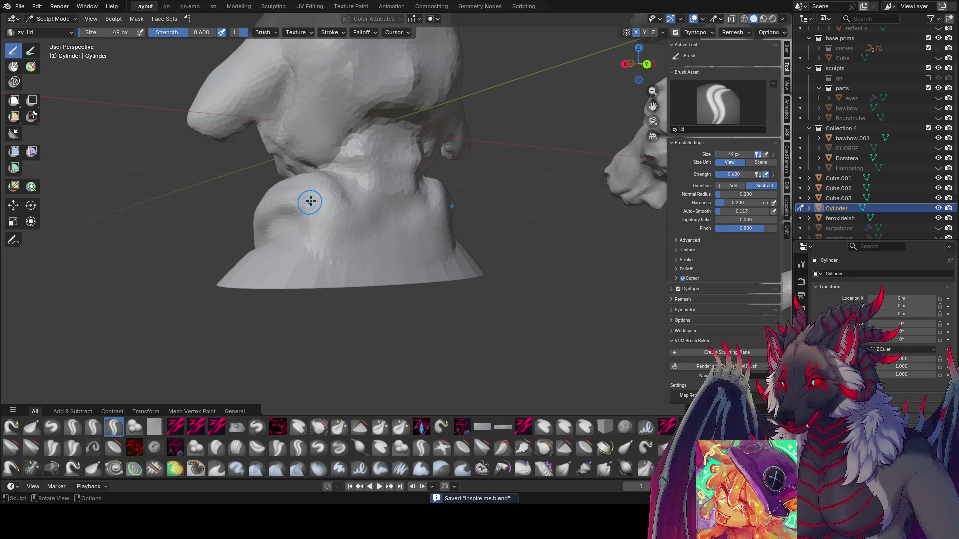
{"action": "scroll", "coordinate": [347, 195], "scroll_direction": "up", "scroll_amount": 5}
{"action": "scroll", "coordinate": [374, 171], "scroll_direction": "down", "scroll_amount": 5}
{"action": "mouse_move", "coordinate": [390, 161]}
{"action": "middle_mouse_down"}
{"action": "mouse_move", "coordinate": [396, 229]}
{"action": "mouse_move", "coordinate": [316, 231]}
{"action": "mouse_move", "coordinate": [378, 204]}
{"action": "mouse_move", "coordinate": [363, 214]}
{"action": "middle_mouse_up"}
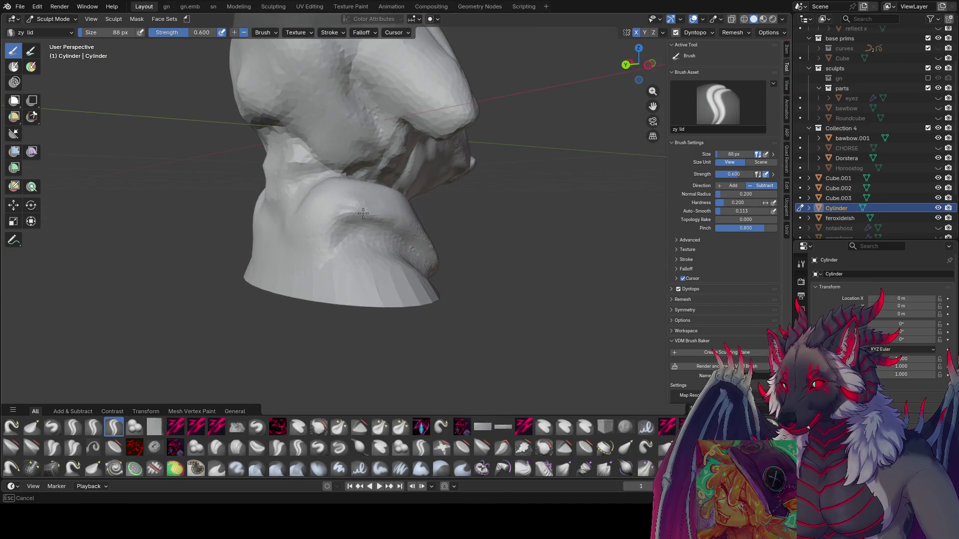
{"action": "mouse_move", "coordinate": [266, 266]}
{"action": "middle_mouse_down"}
{"action": "mouse_move", "coordinate": [340, 234]}
{"action": "mouse_move", "coordinate": [394, 231]}
{"action": "middle_mouse_up"}
{"action": "scroll", "coordinate": [394, 231], "scroll_direction": "up", "scroll_amount": 5}
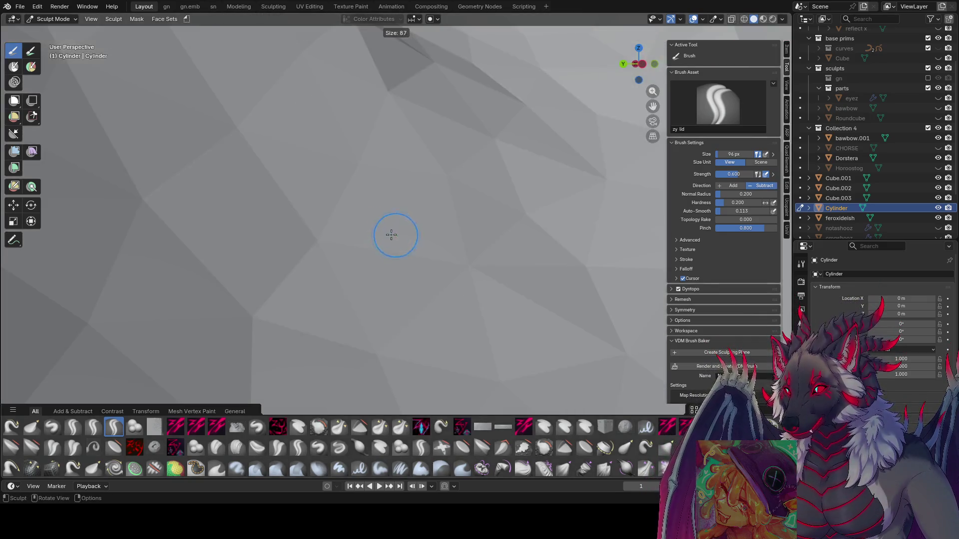
{"action": "scroll", "coordinate": [394, 231], "scroll_direction": "down", "scroll_amount": 5}
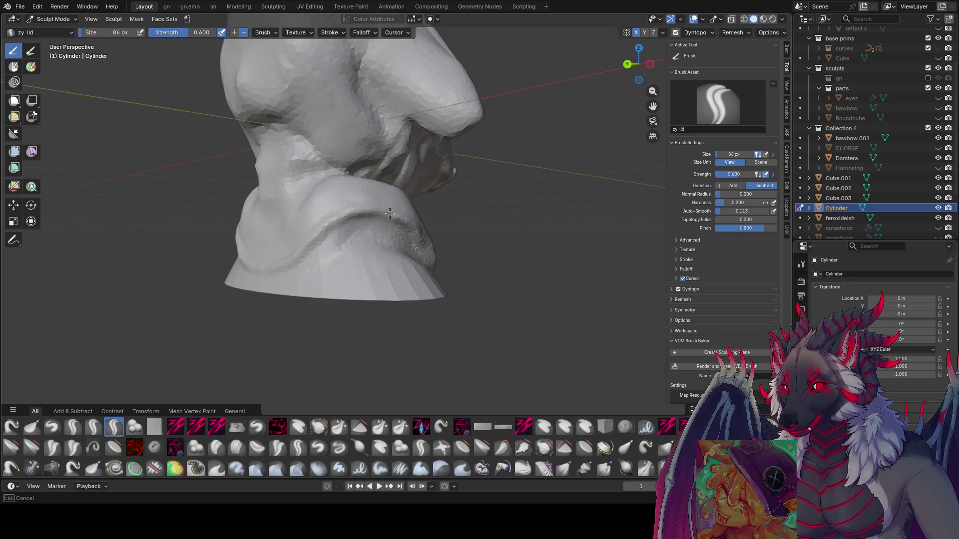
Carve grooves and short marks into the collar ruff, save, and pick the zy cleave brush.
{"action": "left_click_drag", "start_coordinate": [389, 214], "coordinate": [308, 231]}
{"action": "mouse_move", "coordinate": [270, 257]}
{"action": "left_mouse_down"}
{"action": "mouse_move", "coordinate": [254, 257]}
{"action": "mouse_move", "coordinate": [359, 215]}
{"action": "left_mouse_up"}
{"action": "middle_click_drag", "start_coordinate": [359, 215], "coordinate": [442, 218]}
{"action": "middle_click_drag", "start_coordinate": [281, 223], "coordinate": [313, 227]}
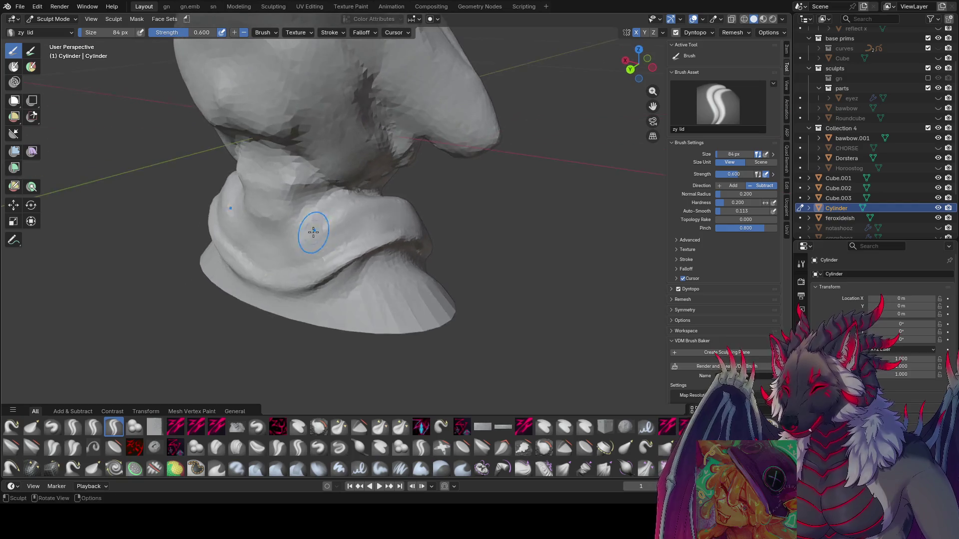
{"action": "mouse_move", "coordinate": [314, 225]}
{"action": "left_mouse_down"}
{"action": "mouse_move", "coordinate": [332, 214]}
{"action": "mouse_move", "coordinate": [256, 238]}
{"action": "mouse_move", "coordinate": [235, 204]}
{"action": "left_mouse_up"}
{"action": "middle_click_drag", "start_coordinate": [234, 204], "coordinate": [368, 214]}
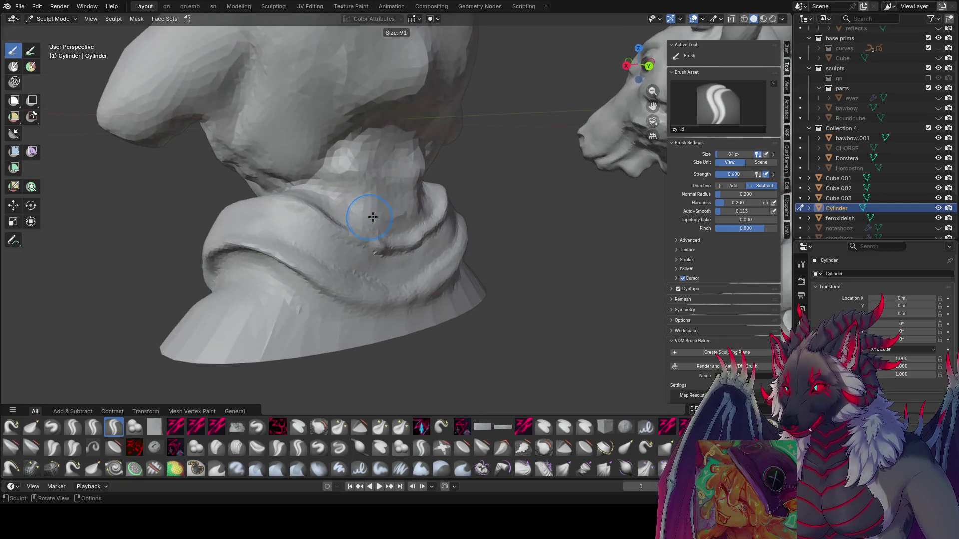
{"action": "left_click_drag", "start_coordinate": [368, 214], "coordinate": [379, 210]}
{"action": "middle_click_drag", "start_coordinate": [380, 210], "coordinate": [341, 284]}
{"action": "key", "text": "ctrl+s"}
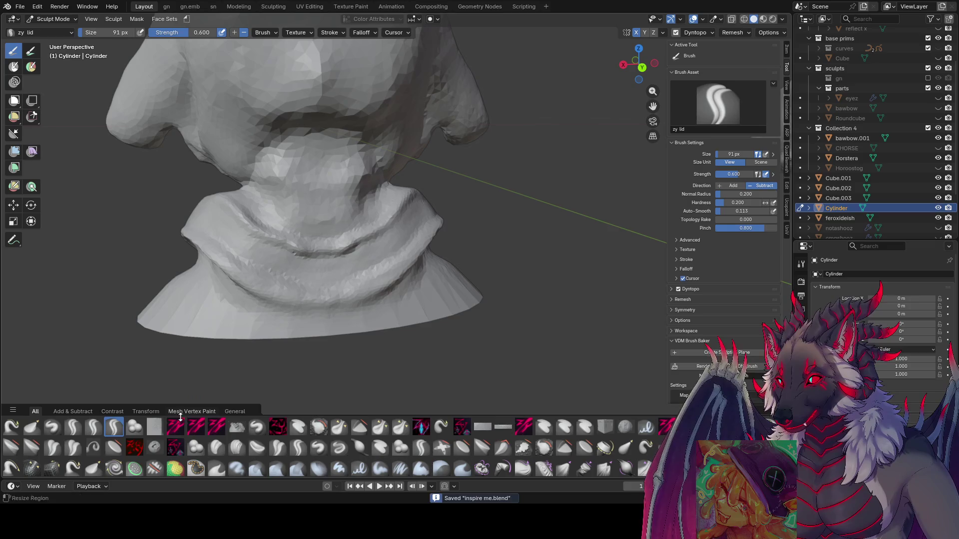
{"action": "left_click", "coordinate": [175, 427]}
Enlarge the zy cleave brush slightly and carve creases across the front of the collar.
{"action": "key", "text": "bracketright"}
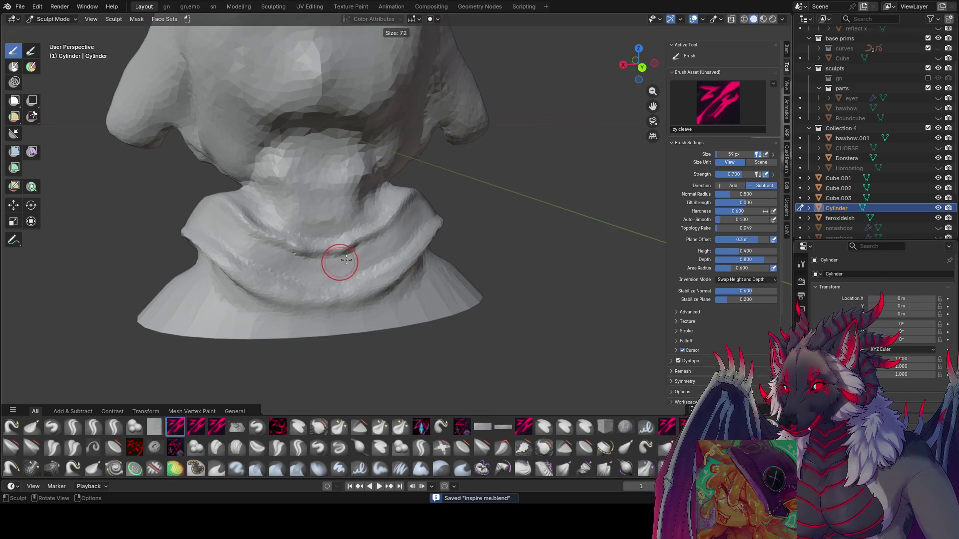
{"action": "mouse_move", "coordinate": [315, 279]}
{"action": "left_mouse_down"}
{"action": "mouse_move", "coordinate": [417, 215]}
{"action": "mouse_move", "coordinate": [344, 262]}
{"action": "mouse_move", "coordinate": [280, 268]}
{"action": "left_mouse_up"}
{"action": "middle_click_drag", "start_coordinate": [280, 267], "coordinate": [310, 240]}
{"action": "left_click_drag", "start_coordinate": [310, 240], "coordinate": [263, 248]}
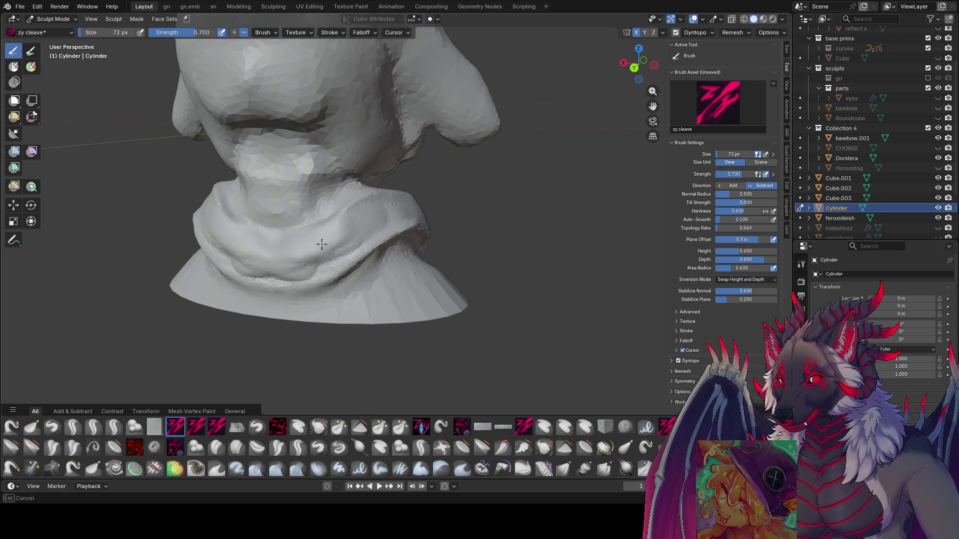
{"action": "mouse_move", "coordinate": [322, 244]}
{"action": "left_mouse_down"}
{"action": "mouse_move", "coordinate": [379, 220]}
{"action": "mouse_move", "coordinate": [300, 275]}
{"action": "mouse_move", "coordinate": [255, 270]}
{"action": "left_mouse_up"}
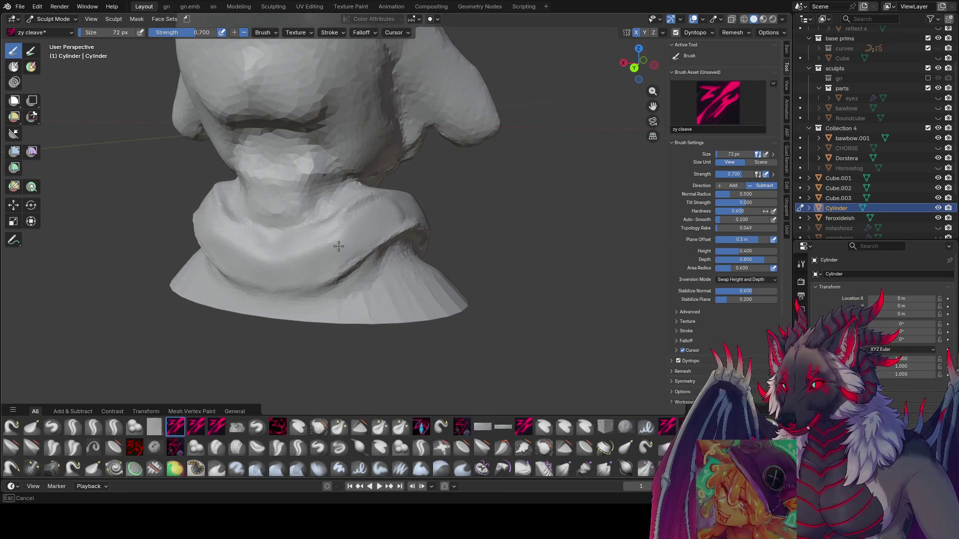
With a smaller brush, carve grooves along the collar's lower edge and a short crease.
{"action": "middle_click_drag", "start_coordinate": [433, 203], "coordinate": [413, 214]}
{"action": "key", "text": "bracketleft"}
{"action": "mouse_move", "coordinate": [415, 214]}
{"action": "left_mouse_down"}
{"action": "mouse_move", "coordinate": [385, 240]}
{"action": "mouse_move", "coordinate": [240, 270]}
{"action": "mouse_move", "coordinate": [285, 277]}
{"action": "left_mouse_up"}
{"action": "middle_click_drag", "start_coordinate": [417, 213], "coordinate": [420, 213]}
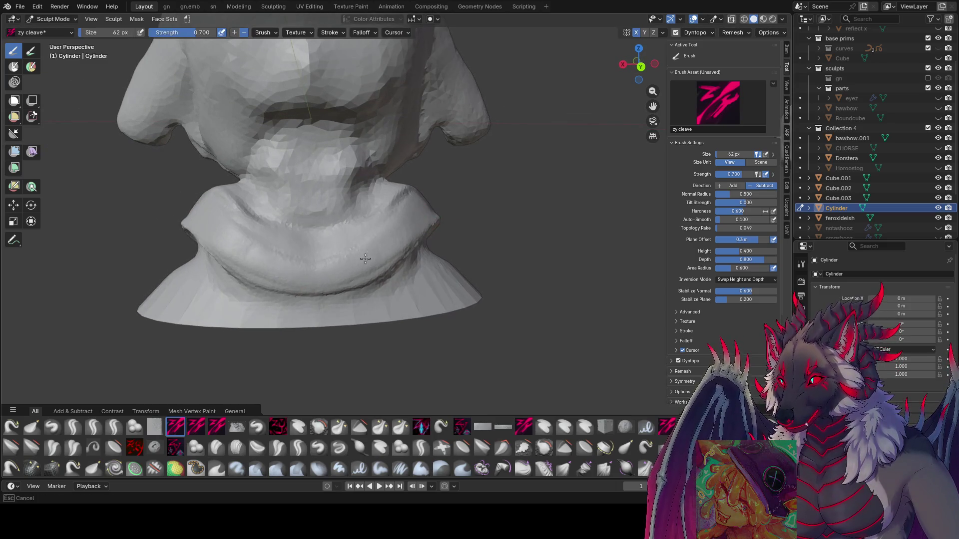
{"action": "left_click_drag", "start_coordinate": [365, 258], "coordinate": [306, 272]}
Carve mirrored creases up and down the collar's sides, then save 'inspire me.blend'.
{"action": "mouse_move", "coordinate": [306, 272]}
{"action": "middle_mouse_down"}
{"action": "mouse_move", "coordinate": [467, 253]}
{"action": "mouse_move", "coordinate": [535, 260]}
{"action": "mouse_move", "coordinate": [514, 278]}
{"action": "middle_mouse_up"}
{"action": "key", "text": "bracketleft"}
{"action": "key", "text": "bracketleft"}
{"action": "key", "text": "bracketleft"}
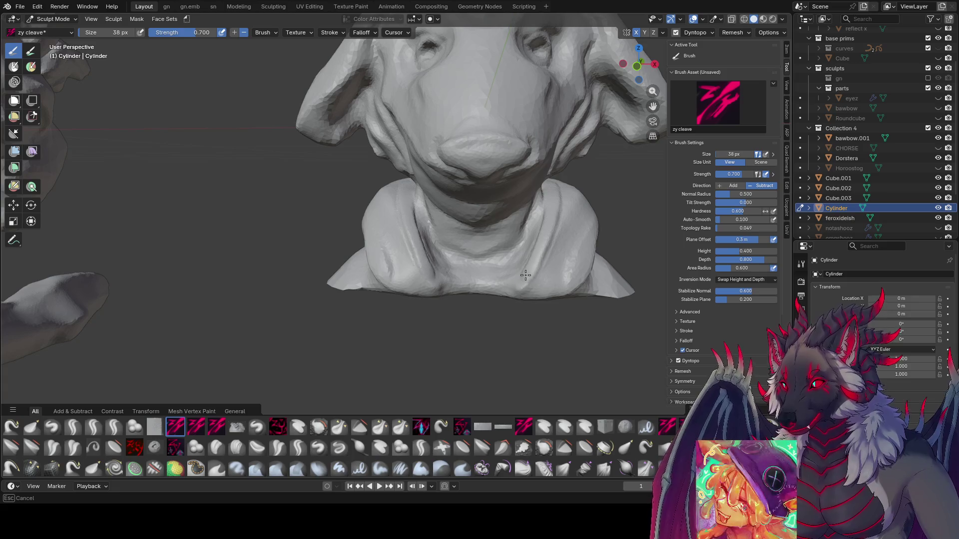
{"action": "mouse_move", "coordinate": [513, 290]}
{"action": "left_mouse_down"}
{"action": "mouse_move", "coordinate": [547, 250]}
{"action": "mouse_move", "coordinate": [555, 204]}
{"action": "mouse_move", "coordinate": [533, 280]}
{"action": "left_mouse_up"}
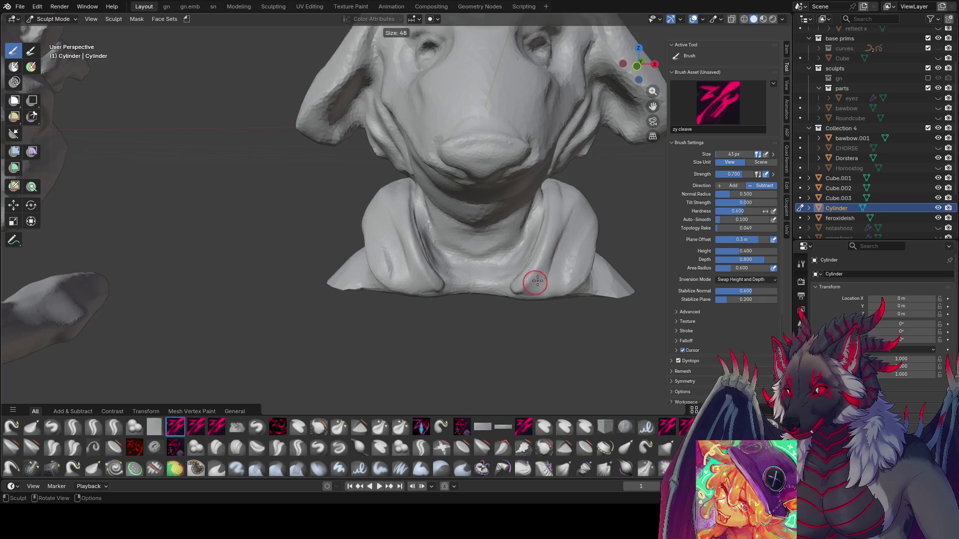
{"action": "key", "text": "bracketright"}
{"action": "key", "text": "bracketright"}
{"action": "mouse_move", "coordinate": [533, 280]}
{"action": "middle_mouse_down"}
{"action": "mouse_move", "coordinate": [518, 278]}
{"action": "mouse_move", "coordinate": [552, 248]}
{"action": "middle_mouse_up"}
{"action": "key", "text": "bracketright"}
{"action": "key", "text": "bracketright"}
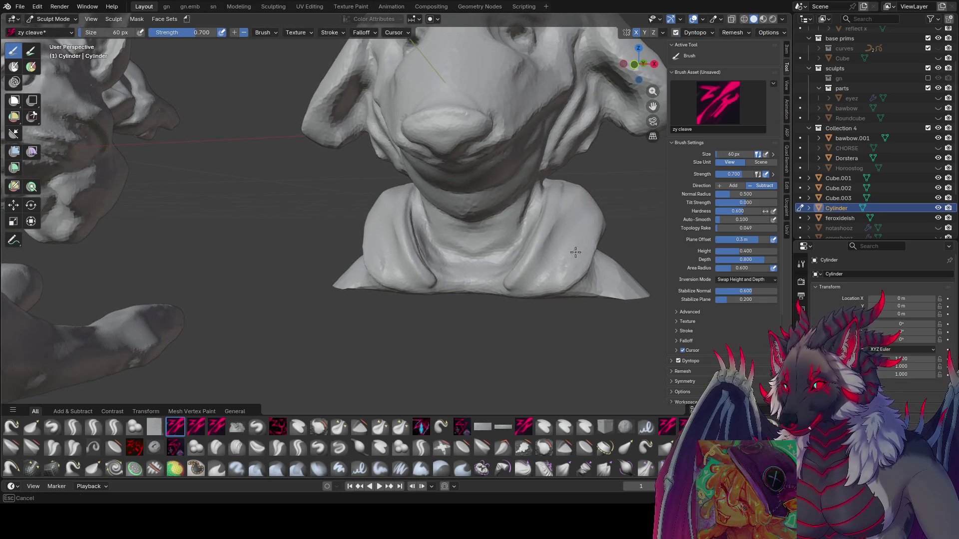
{"action": "mouse_move", "coordinate": [580, 253]}
{"action": "middle_mouse_down"}
{"action": "mouse_move", "coordinate": [492, 278]}
{"action": "mouse_move", "coordinate": [590, 215]}
{"action": "mouse_move", "coordinate": [551, 228]}
{"action": "middle_mouse_up"}
{"action": "key", "text": "bracketright"}
{"action": "key", "text": "bracketright"}
{"action": "key", "text": "bracketright"}
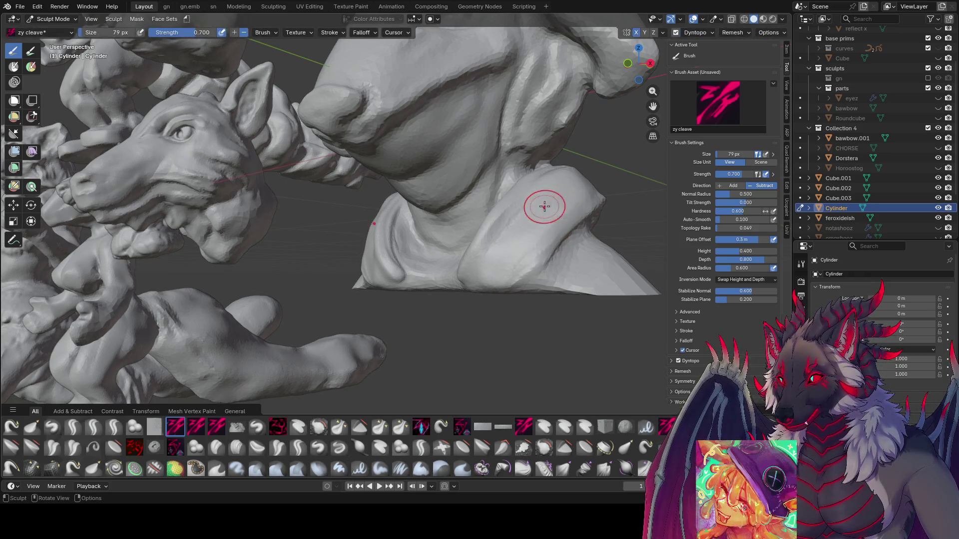
{"action": "middle_click_drag", "start_coordinate": [495, 258], "coordinate": [557, 256]}
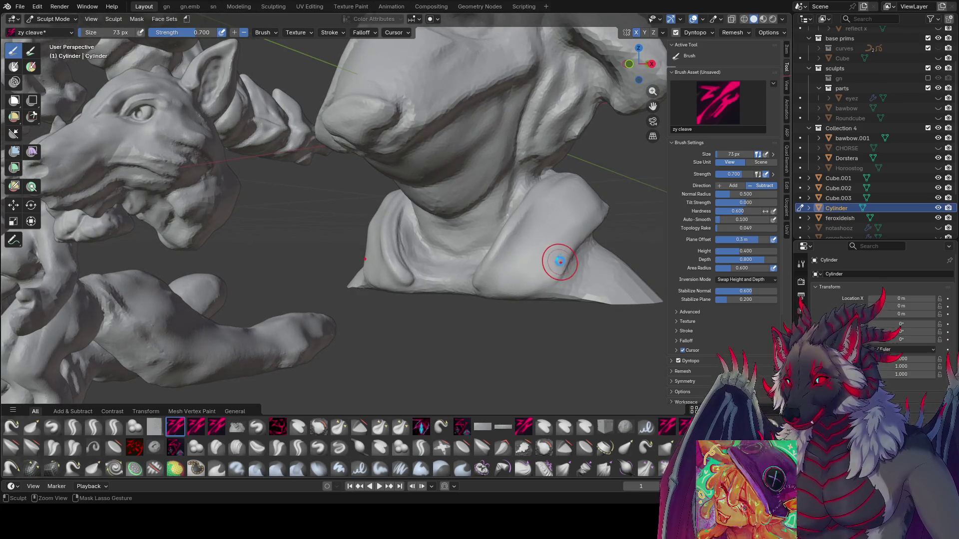
{"action": "key", "text": "ctrl+s"}
Orbit the bust, then switch to the Grab brush and enlarge it to 144 px at 0.400 strength.
{"action": "left_click", "coordinate": [114, 428]}
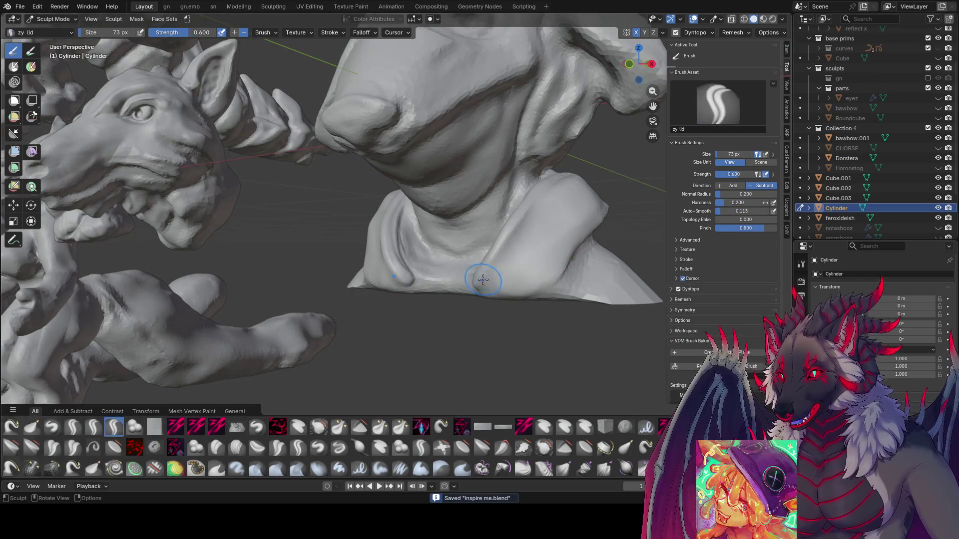
{"action": "middle_click_drag", "start_coordinate": [582, 242], "coordinate": [561, 223]}
{"action": "key", "text": "f"}
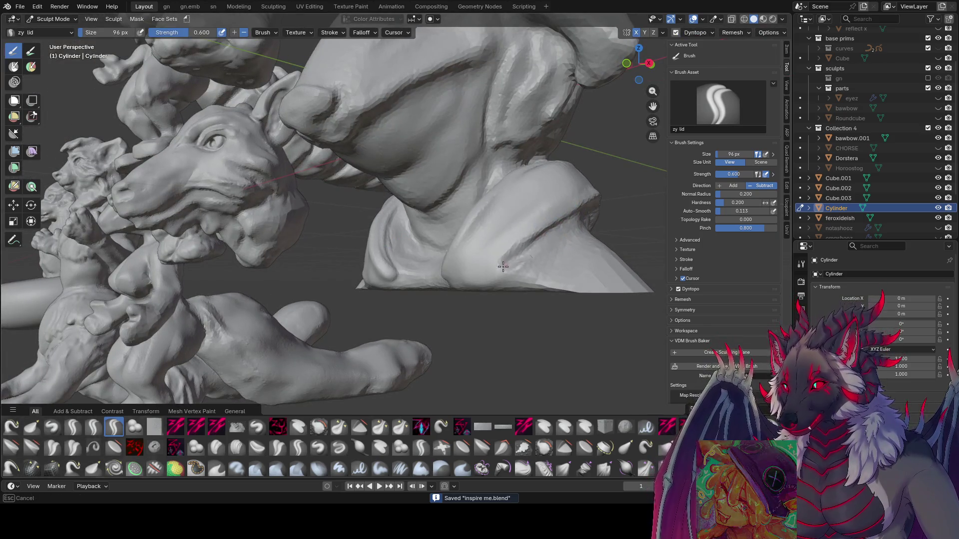
{"action": "middle_click_drag", "start_coordinate": [485, 285], "coordinate": [564, 269]}
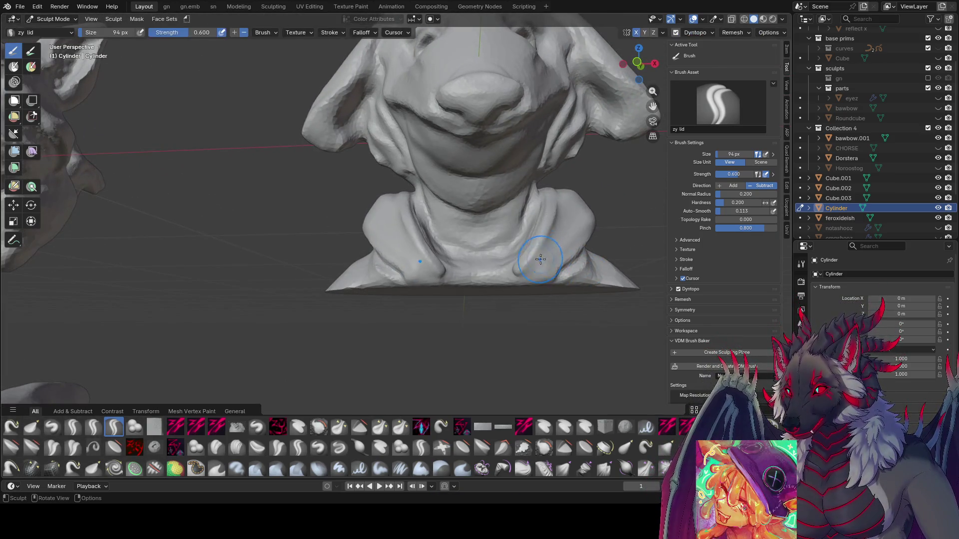
{"action": "mouse_move", "coordinate": [595, 228]}
{"action": "middle_mouse_down"}
{"action": "mouse_move", "coordinate": [538, 242]}
{"action": "mouse_move", "coordinate": [564, 237]}
{"action": "middle_mouse_up"}
{"action": "mouse_move", "coordinate": [502, 285]}
{"action": "middle_mouse_down"}
{"action": "mouse_move", "coordinate": [563, 261]}
{"action": "mouse_move", "coordinate": [475, 285]}
{"action": "mouse_move", "coordinate": [406, 336]}
{"action": "mouse_move", "coordinate": [460, 283]}
{"action": "mouse_move", "coordinate": [466, 293]}
{"action": "mouse_move", "coordinate": [486, 278]}
{"action": "mouse_move", "coordinate": [451, 259]}
{"action": "mouse_move", "coordinate": [520, 253]}
{"action": "mouse_move", "coordinate": [344, 183]}
{"action": "mouse_move", "coordinate": [421, 222]}
{"action": "mouse_move", "coordinate": [402, 220]}
{"action": "mouse_move", "coordinate": [601, 229]}
{"action": "middle_mouse_up"}
{"action": "key", "text": "g"}
{"action": "key", "text": "bracketleft"}
{"action": "key", "text": "bracketright"}
{"action": "key", "text": "bracketright"}
{"action": "key", "text": "bracketright"}
Pull the collar and shoulder masses with the Grab brush, fine-tuning its size between passes.
{"action": "middle_click_drag", "start_coordinate": [562, 200], "coordinate": [566, 198]}
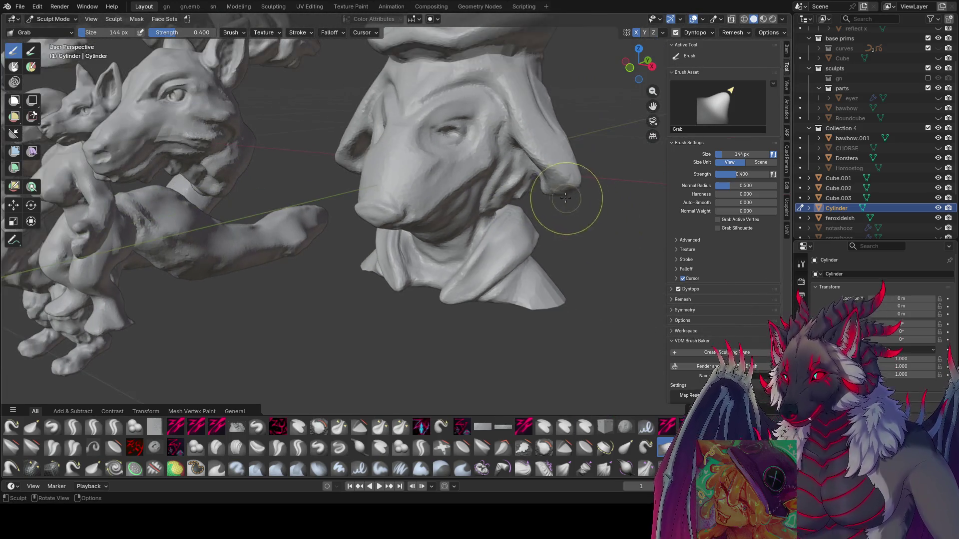
{"action": "mouse_move", "coordinate": [482, 128]}
{"action": "middle_mouse_down"}
{"action": "mouse_move", "coordinate": [546, 214]}
{"action": "mouse_move", "coordinate": [250, 235]}
{"action": "mouse_move", "coordinate": [566, 232]}
{"action": "mouse_move", "coordinate": [540, 223]}
{"action": "mouse_move", "coordinate": [542, 238]}
{"action": "mouse_move", "coordinate": [526, 224]}
{"action": "mouse_move", "coordinate": [560, 225]}
{"action": "mouse_move", "coordinate": [513, 209]}
{"action": "mouse_move", "coordinate": [466, 231]}
{"action": "mouse_move", "coordinate": [392, 217]}
{"action": "mouse_move", "coordinate": [529, 219]}
{"action": "mouse_move", "coordinate": [535, 240]}
{"action": "mouse_move", "coordinate": [524, 218]}
{"action": "mouse_move", "coordinate": [535, 208]}
{"action": "mouse_move", "coordinate": [443, 208]}
{"action": "mouse_move", "coordinate": [407, 225]}
{"action": "mouse_move", "coordinate": [433, 242]}
{"action": "mouse_move", "coordinate": [379, 238]}
{"action": "mouse_move", "coordinate": [316, 260]}
{"action": "mouse_move", "coordinate": [332, 253]}
{"action": "mouse_move", "coordinate": [383, 263]}
{"action": "middle_mouse_up"}
{"action": "key", "text": "bracketleft"}
{"action": "key", "text": "bracketleft"}
{"action": "key", "text": "bracketleft"}
{"action": "key", "text": "bracketright"}
{"action": "key", "text": "bracketleft"}
{"action": "key", "text": "bracketleft"}
{"action": "key", "text": "bracketleft"}
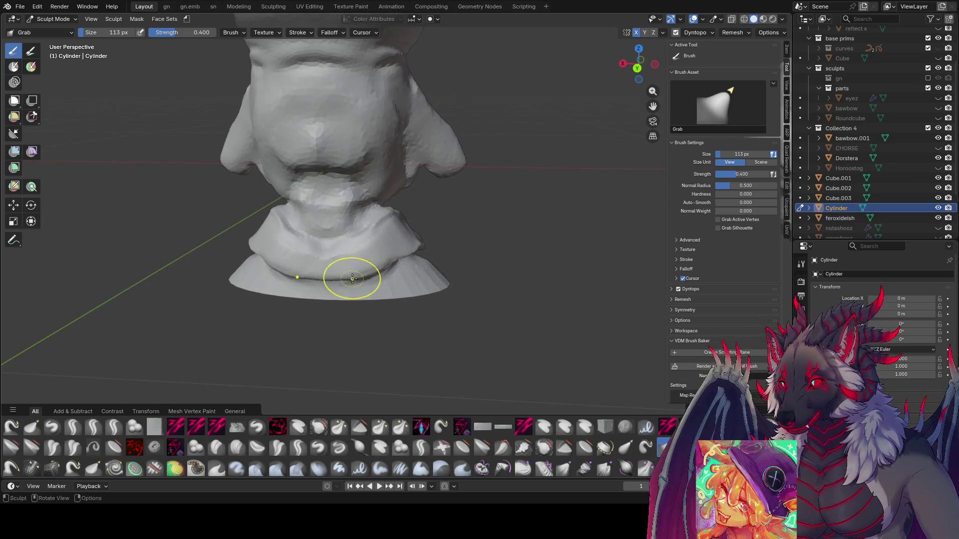
{"action": "mouse_move", "coordinate": [332, 285]}
{"action": "middle_mouse_down"}
{"action": "mouse_move", "coordinate": [543, 241]}
{"action": "mouse_move", "coordinate": [511, 230]}
{"action": "mouse_move", "coordinate": [467, 259]}
{"action": "mouse_move", "coordinate": [518, 216]}
{"action": "mouse_move", "coordinate": [391, 227]}
{"action": "middle_mouse_up"}
{"action": "key", "text": "bracketleft"}
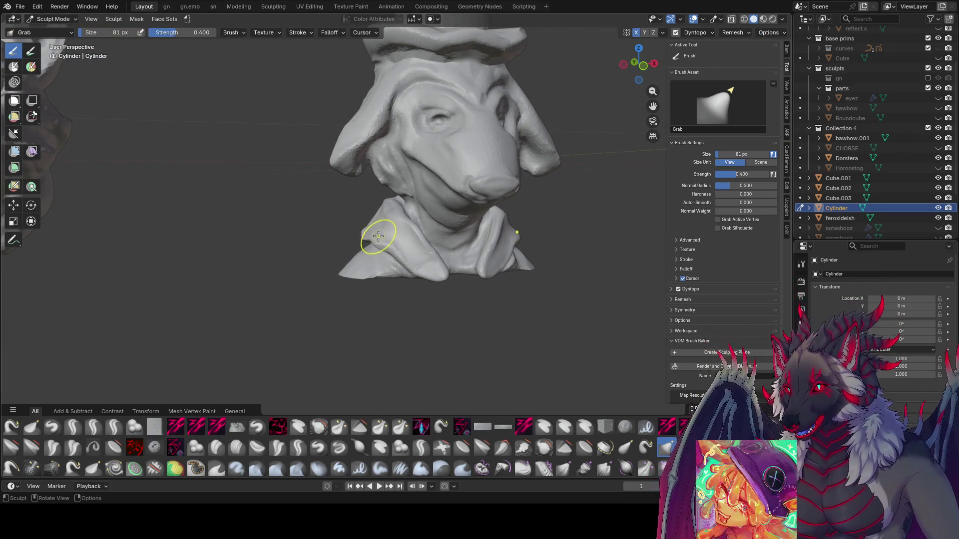
{"action": "key", "text": "bracketright"}
{"action": "key", "text": "bracketleft"}
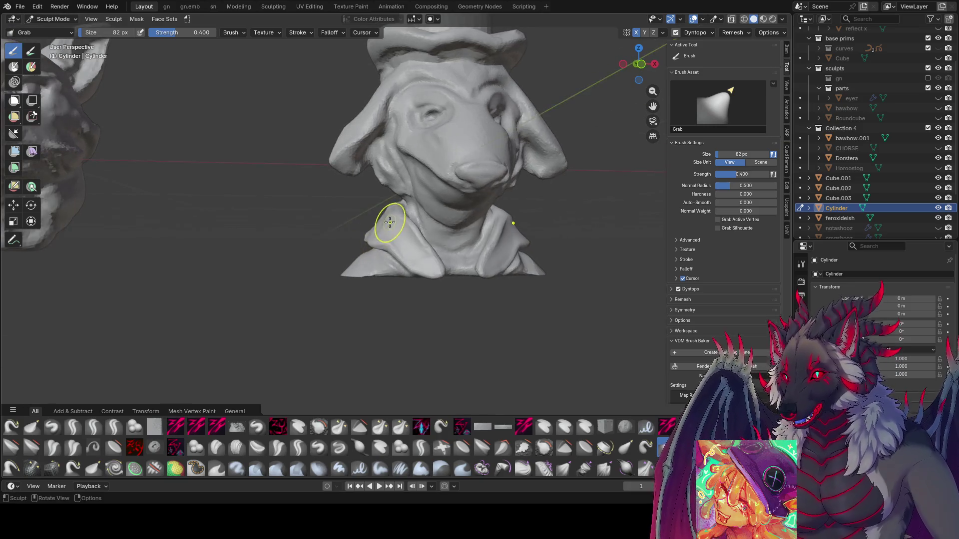
{"action": "middle_click_drag", "start_coordinate": [385, 214], "coordinate": [526, 211]}
Resize the brush, save 'inspire me.blend', and switch to zy cleave at 56 px.
{"action": "left_click", "coordinate": [515, 208]}
{"action": "mouse_move", "coordinate": [515, 208]}
{"action": "middle_mouse_down"}
{"action": "mouse_move", "coordinate": [277, 226]}
{"action": "mouse_move", "coordinate": [439, 208]}
{"action": "mouse_move", "coordinate": [466, 225]}
{"action": "middle_mouse_up"}
{"action": "key", "text": "f"}
{"action": "left_click", "coordinate": [306, 223]}
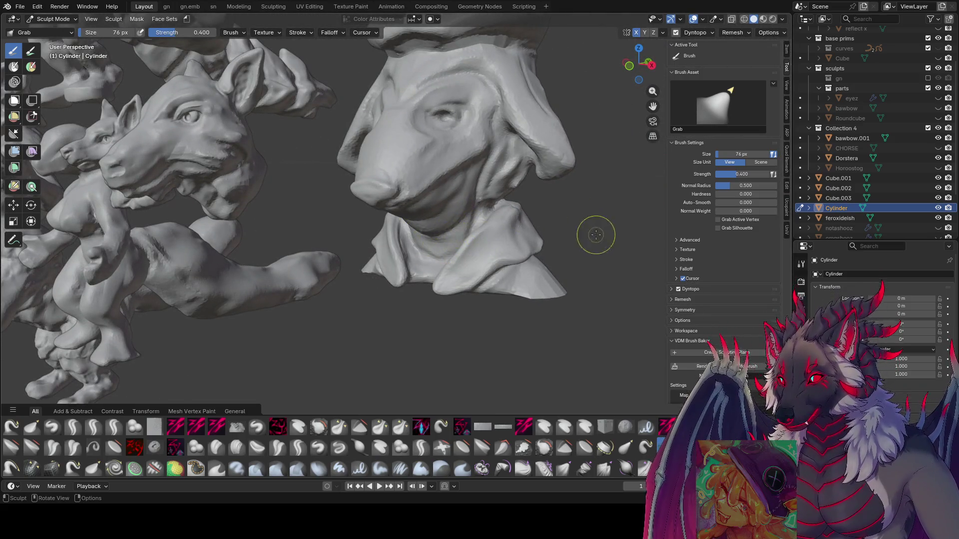
{"action": "key", "text": "ctrl+s"}
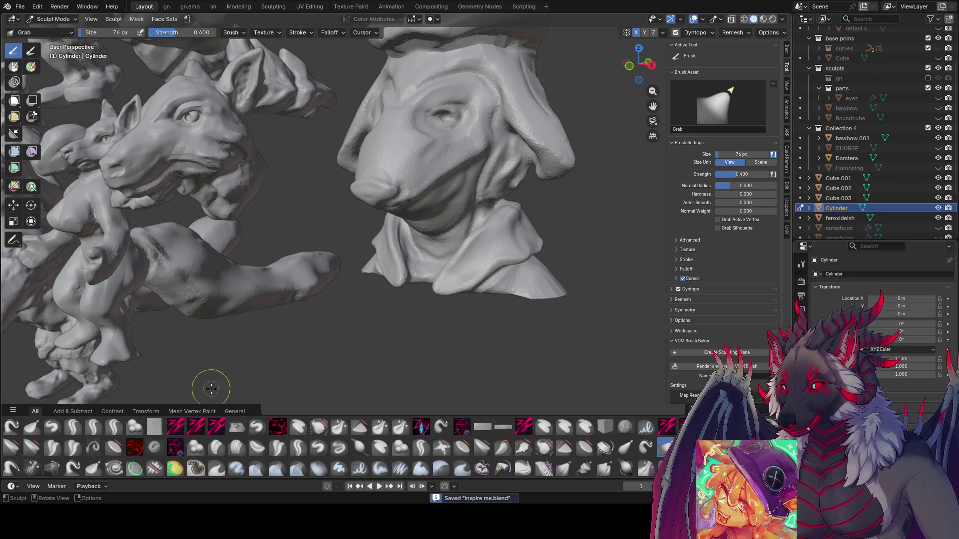
{"action": "left_click", "coordinate": [174, 427]}
{"action": "mouse_move", "coordinate": [486, 248]}
{"action": "middle_mouse_down"}
{"action": "mouse_move", "coordinate": [522, 217]}
{"action": "mouse_move", "coordinate": [505, 243]}
{"action": "mouse_move", "coordinate": [509, 223]}
{"action": "mouse_move", "coordinate": [489, 236]}
{"action": "mouse_move", "coordinate": [524, 219]}
{"action": "mouse_move", "coordinate": [495, 230]}
{"action": "middle_mouse_up"}
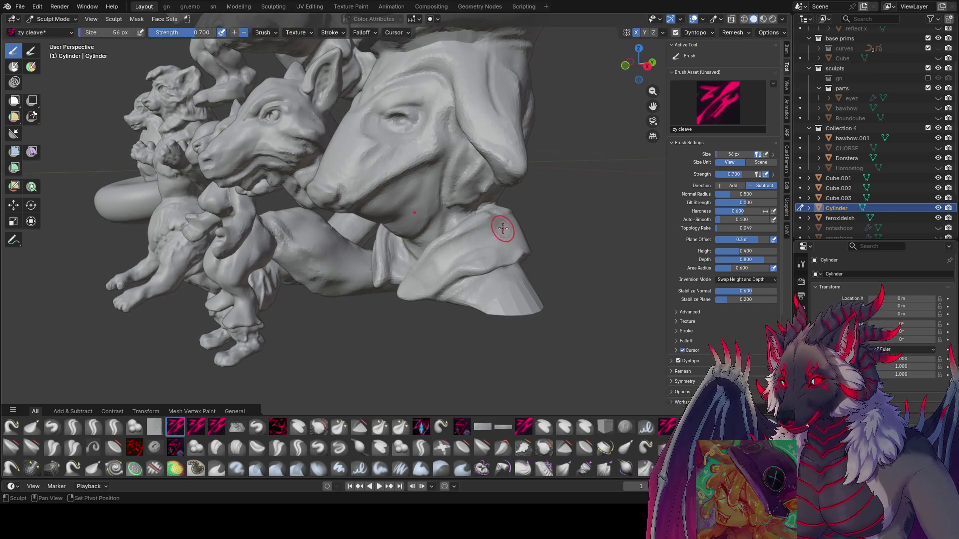
Shrink the zy cleave brush and sharpen creases across the front of the collar.
{"action": "mouse_move", "coordinate": [501, 230]}
{"action": "middle_mouse_down"}
{"action": "mouse_move", "coordinate": [508, 244]}
{"action": "mouse_move", "coordinate": [527, 229]}
{"action": "middle_mouse_up"}
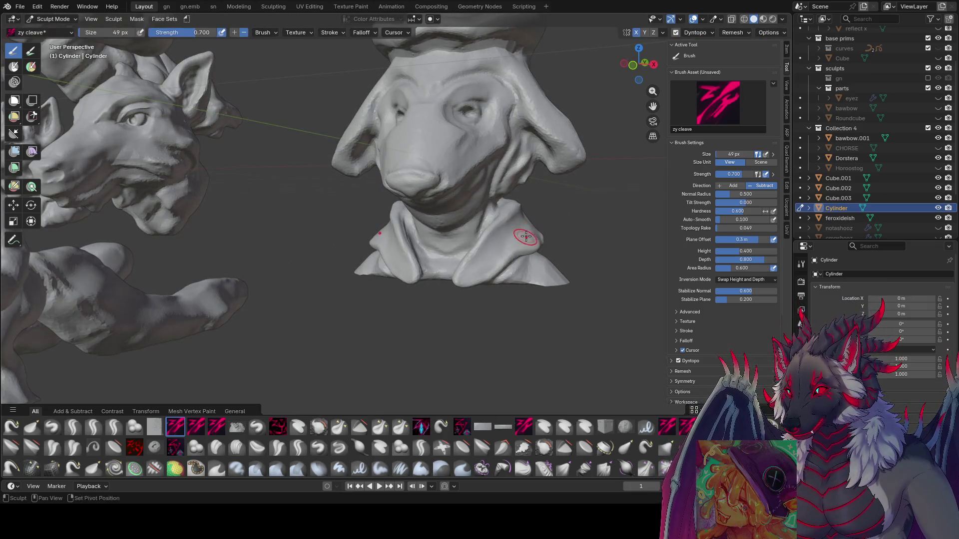
{"action": "middle_click_drag", "start_coordinate": [482, 260], "coordinate": [482, 255]}
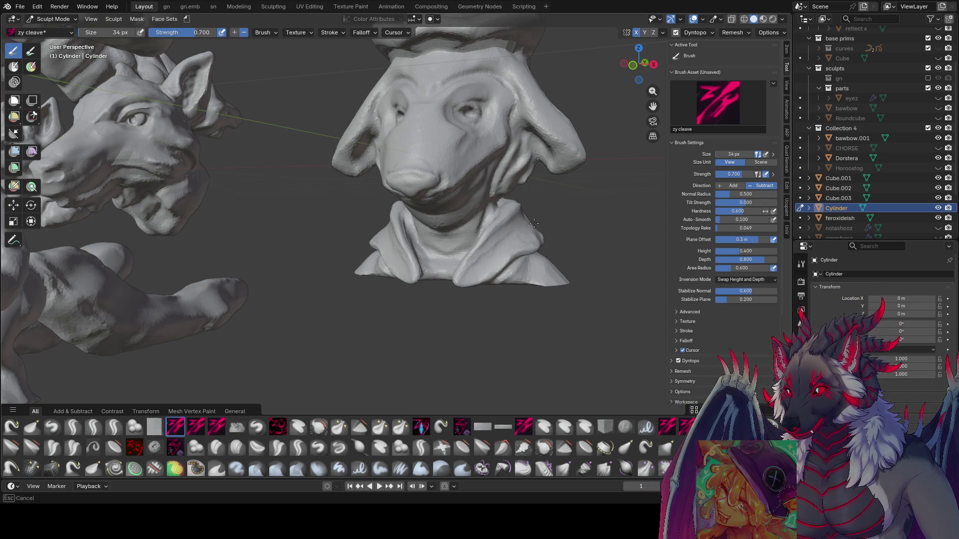
{"action": "middle_click_drag", "start_coordinate": [484, 252], "coordinate": [482, 269]}
{"action": "mouse_move", "coordinate": [531, 216]}
{"action": "middle_mouse_down"}
{"action": "mouse_move", "coordinate": [531, 240]}
{"action": "mouse_move", "coordinate": [499, 214]}
{"action": "mouse_move", "coordinate": [464, 218]}
{"action": "middle_mouse_up"}
{"action": "key", "text": "bracketleft"}
{"action": "mouse_move", "coordinate": [414, 248]}
{"action": "middle_mouse_down"}
{"action": "mouse_move", "coordinate": [455, 259]}
{"action": "mouse_move", "coordinate": [487, 222]}
{"action": "mouse_move", "coordinate": [457, 257]}
{"action": "mouse_move", "coordinate": [480, 269]}
{"action": "mouse_move", "coordinate": [530, 235]}
{"action": "mouse_move", "coordinate": [489, 225]}
{"action": "mouse_move", "coordinate": [497, 214]}
{"action": "mouse_move", "coordinate": [440, 247]}
{"action": "mouse_move", "coordinate": [520, 214]}
{"action": "mouse_move", "coordinate": [429, 250]}
{"action": "mouse_move", "coordinate": [467, 216]}
{"action": "mouse_move", "coordinate": [398, 227]}
{"action": "mouse_move", "coordinate": [375, 219]}
{"action": "mouse_move", "coordinate": [388, 218]}
{"action": "middle_mouse_up"}
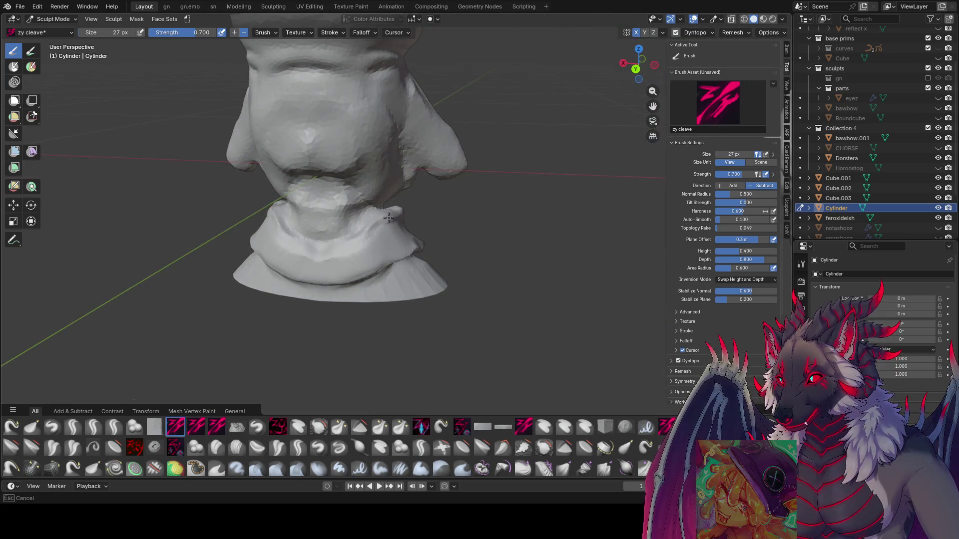
Sharpen the collar's side creases from three-quarter views, then switch to zy lid at 31 px.
{"action": "mouse_move", "coordinate": [339, 246]}
{"action": "middle_mouse_down"}
{"action": "mouse_move", "coordinate": [310, 240]}
{"action": "mouse_move", "coordinate": [349, 214]}
{"action": "mouse_move", "coordinate": [342, 235]}
{"action": "mouse_move", "coordinate": [384, 234]}
{"action": "mouse_move", "coordinate": [345, 223]}
{"action": "mouse_move", "coordinate": [401, 239]}
{"action": "middle_mouse_up"}
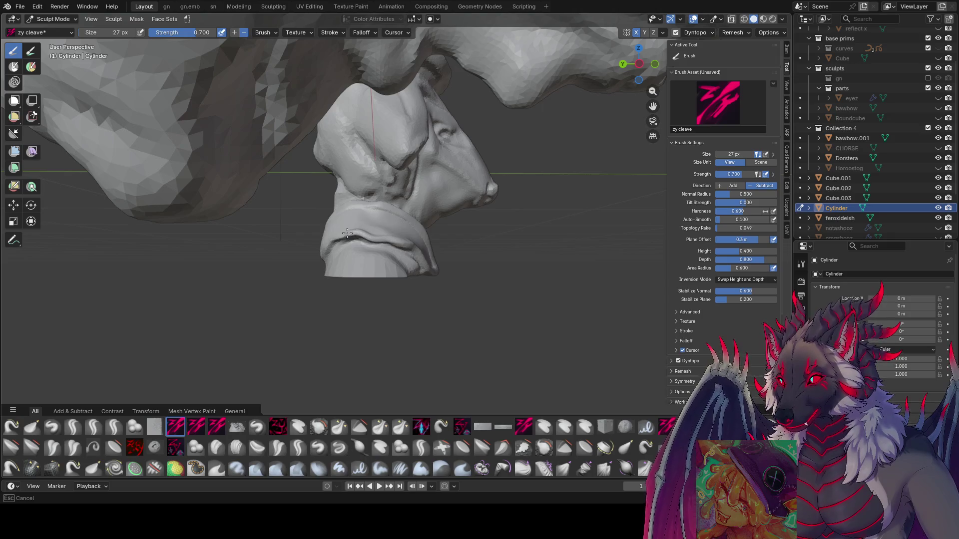
{"action": "mouse_move", "coordinate": [328, 243]}
{"action": "middle_mouse_down"}
{"action": "mouse_move", "coordinate": [354, 242]}
{"action": "mouse_move", "coordinate": [349, 260]}
{"action": "mouse_move", "coordinate": [481, 255]}
{"action": "mouse_move", "coordinate": [445, 253]}
{"action": "mouse_move", "coordinate": [475, 257]}
{"action": "mouse_move", "coordinate": [456, 242]}
{"action": "mouse_move", "coordinate": [442, 291]}
{"action": "mouse_move", "coordinate": [453, 262]}
{"action": "mouse_move", "coordinate": [475, 242]}
{"action": "mouse_move", "coordinate": [467, 212]}
{"action": "mouse_move", "coordinate": [475, 242]}
{"action": "mouse_move", "coordinate": [459, 252]}
{"action": "middle_mouse_up"}
{"action": "key", "text": "bracketright"}
{"action": "key", "text": "bracketright"}
{"action": "key", "text": "bracketright"}
{"action": "key", "text": "bracketright"}
{"action": "key", "text": "bracketright"}
{"action": "key", "text": "bracketright"}
{"action": "key", "text": "bracketleft"}
{"action": "key", "text": "bracketleft"}
{"action": "key", "text": "bracketleft"}
{"action": "key", "text": "bracketleft"}
{"action": "key", "text": "bracketleft"}
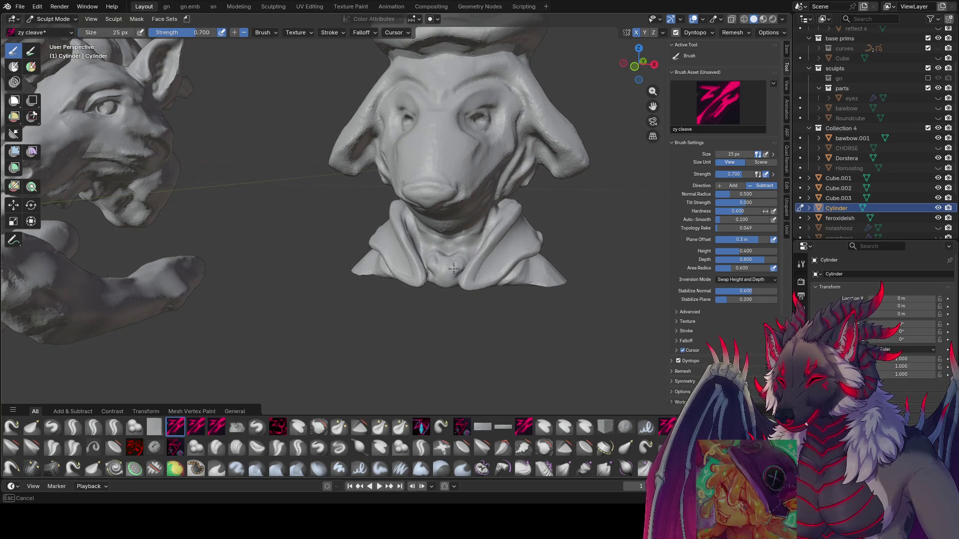
{"action": "middle_click_drag", "start_coordinate": [447, 280], "coordinate": [445, 279]}
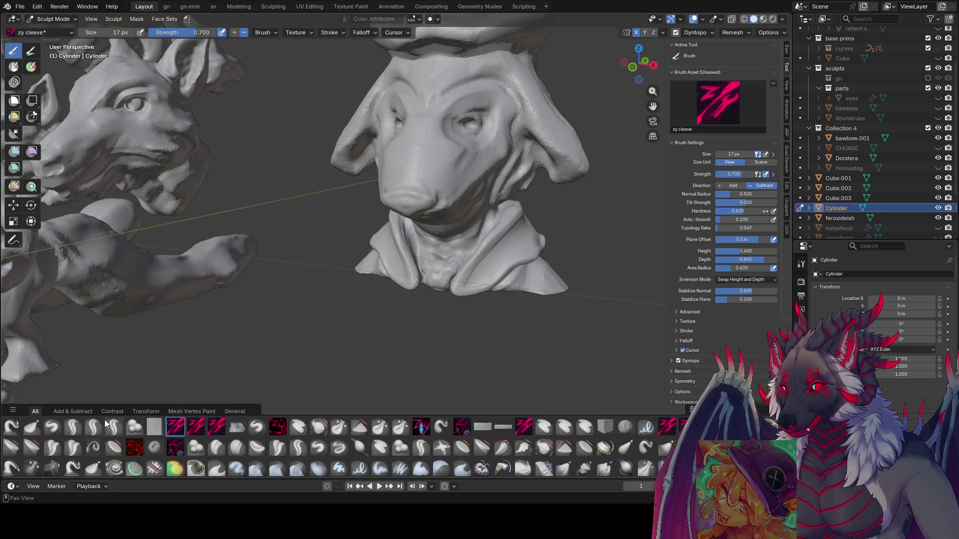
{"action": "left_click", "coordinate": [114, 427]}
{"action": "mouse_move", "coordinate": [407, 285]}
{"action": "middle_mouse_down"}
{"action": "mouse_move", "coordinate": [452, 264]}
{"action": "mouse_move", "coordinate": [463, 272]}
{"action": "mouse_move", "coordinate": [472, 224]}
{"action": "mouse_move", "coordinate": [456, 210]}
{"action": "mouse_move", "coordinate": [487, 200]}
{"action": "mouse_move", "coordinate": [572, 223]}
{"action": "mouse_move", "coordinate": [506, 199]}
{"action": "mouse_move", "coordinate": [400, 219]}
{"action": "middle_mouse_up"}
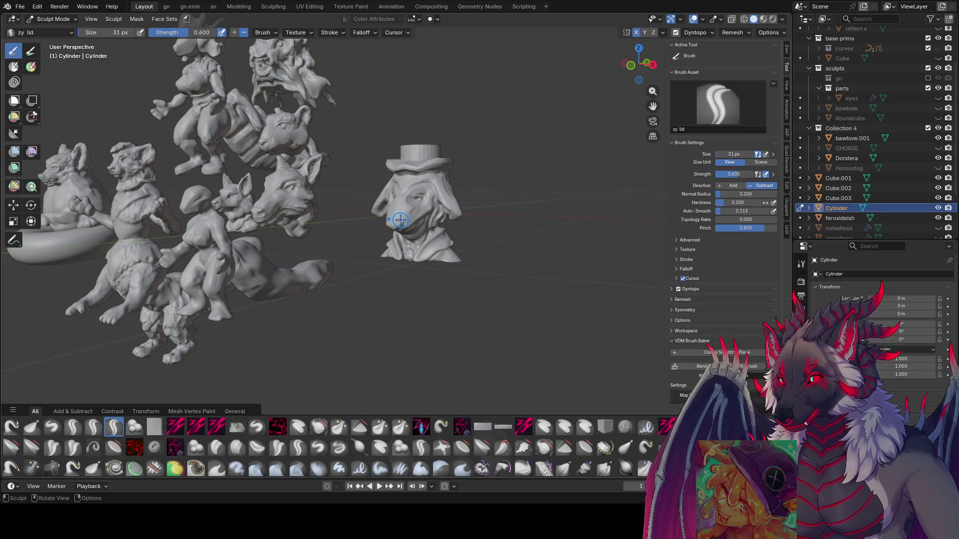
Save 'inspire me.blend' while checking the hatted bust from above and below.
{"action": "middle_click_drag", "start_coordinate": [455, 200], "coordinate": [488, 188]}
{"action": "key", "text": "ctrl+s"}
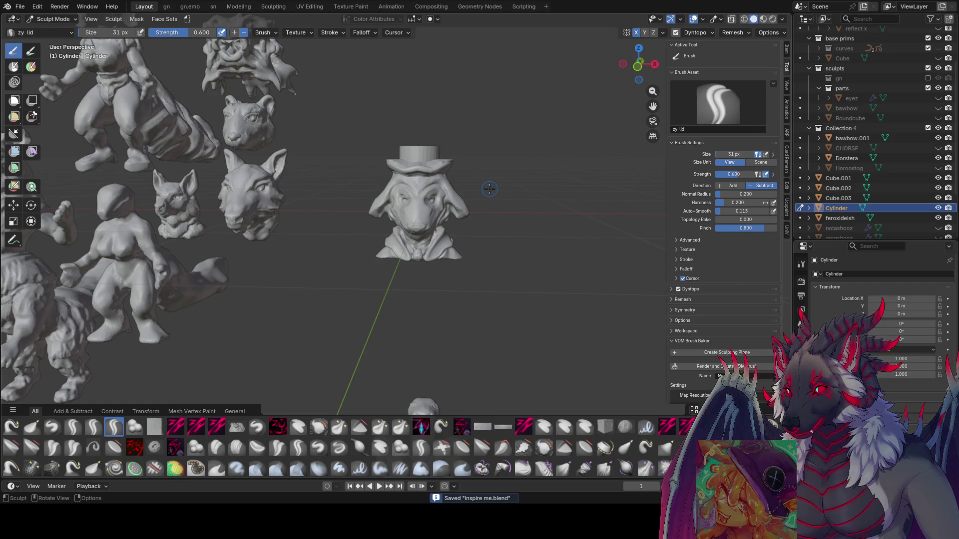
{"action": "middle_click_drag", "start_coordinate": [457, 146], "coordinate": [426, 166]}
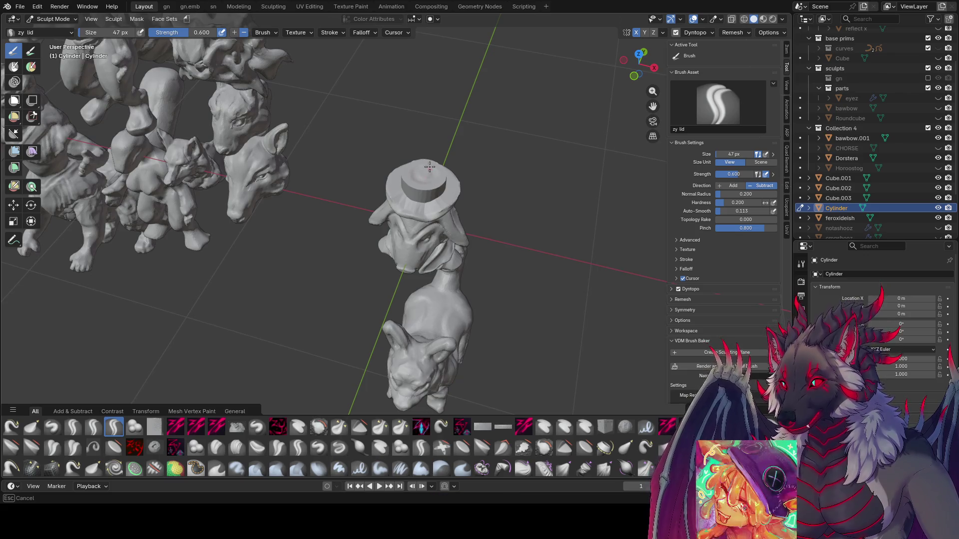
{"action": "mouse_move", "coordinate": [428, 173]}
{"action": "middle_mouse_down"}
{"action": "mouse_move", "coordinate": [444, 128]}
{"action": "mouse_move", "coordinate": [430, 142]}
{"action": "middle_mouse_up"}
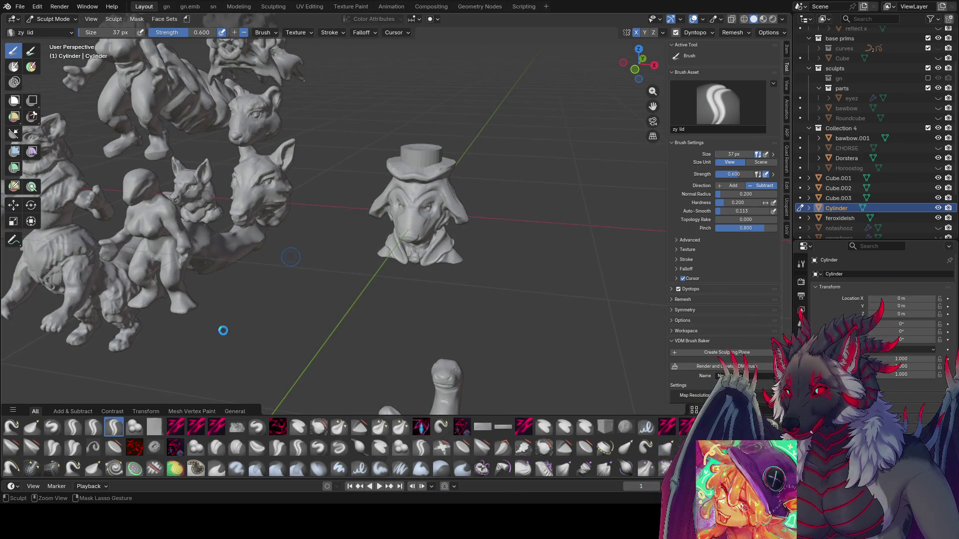
{"action": "key", "text": "ctrl+s"}
Sculpt the hatted bust's face with the creasing brush at 27 px, then save.
{"action": "left_click", "coordinate": [175, 427]}
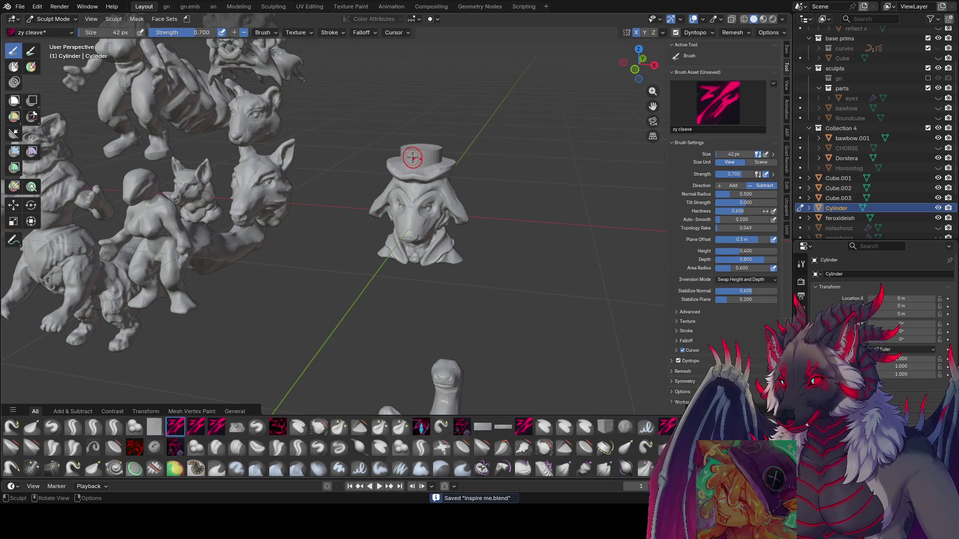
{"action": "middle_click_drag", "start_coordinate": [418, 162], "coordinate": [420, 202]}
{"action": "key", "text": "f"}
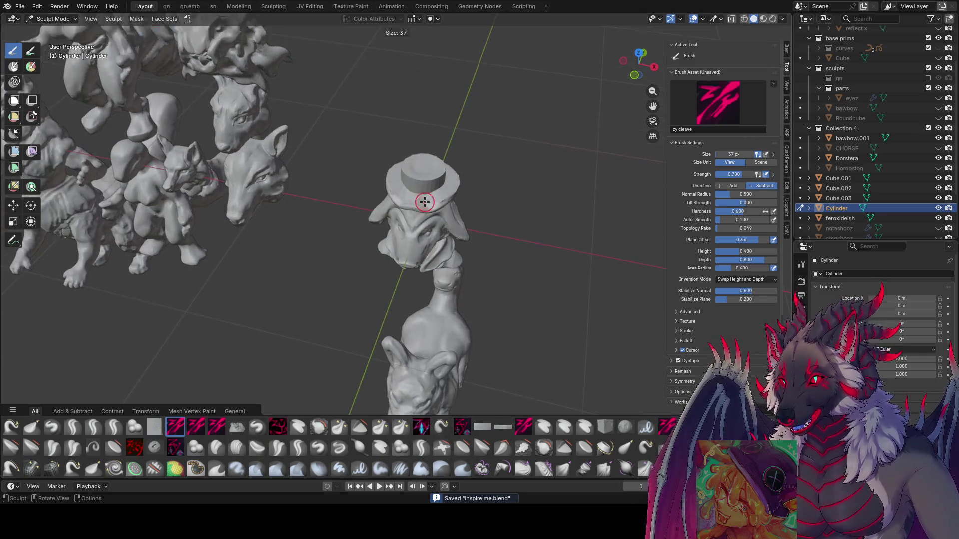
{"action": "left_click", "coordinate": [417, 209]}
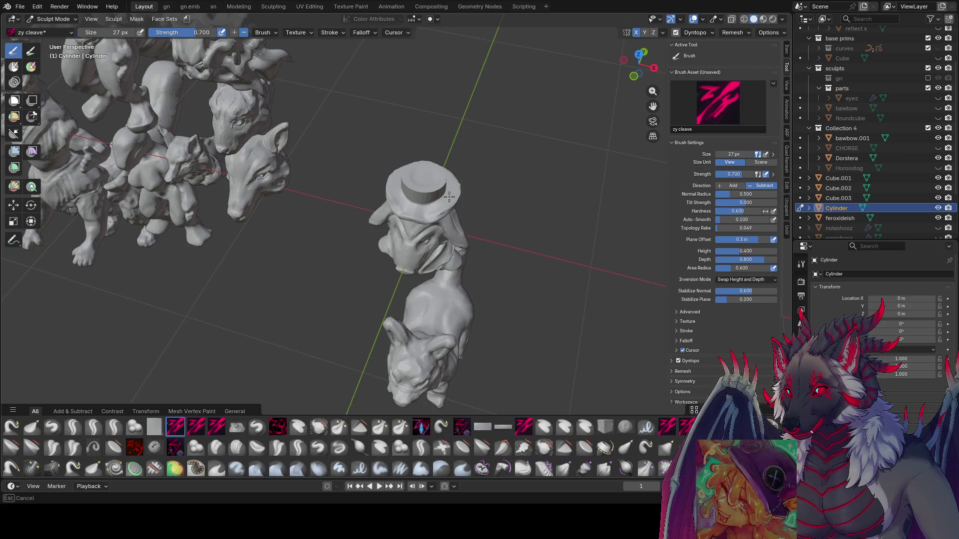
{"action": "mouse_move", "coordinate": [418, 210]}
{"action": "middle_mouse_down"}
{"action": "mouse_move", "coordinate": [407, 154]}
{"action": "mouse_move", "coordinate": [429, 164]}
{"action": "mouse_move", "coordinate": [373, 169]}
{"action": "mouse_move", "coordinate": [384, 169]}
{"action": "mouse_move", "coordinate": [370, 161]}
{"action": "mouse_move", "coordinate": [380, 193]}
{"action": "mouse_move", "coordinate": [373, 225]}
{"action": "middle_mouse_up"}
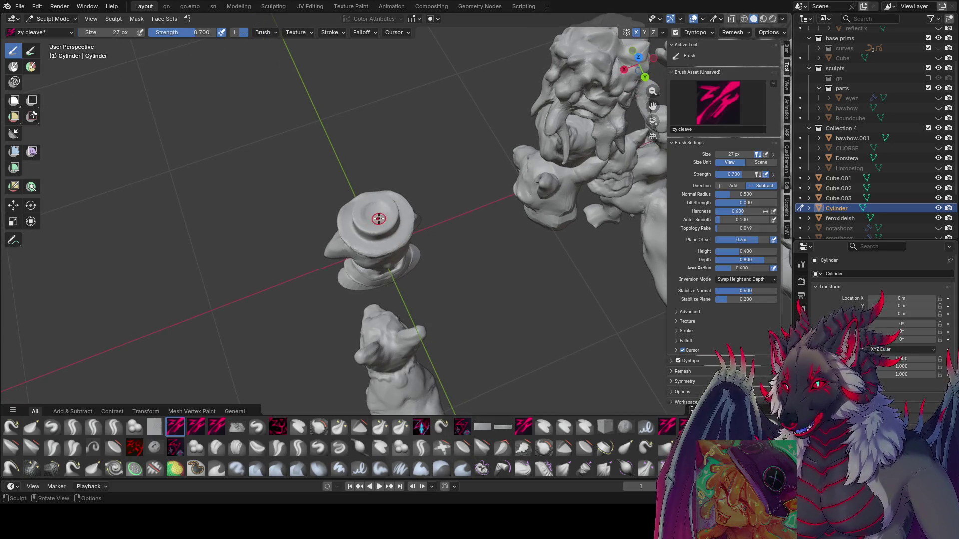
{"action": "scroll", "coordinate": [377, 218], "scroll_direction": "up", "scroll_amount": 1}
{"action": "mouse_move", "coordinate": [379, 220]}
{"action": "middle_mouse_down"}
{"action": "mouse_move", "coordinate": [394, 220]}
{"action": "mouse_move", "coordinate": [391, 205]}
{"action": "mouse_move", "coordinate": [435, 134]}
{"action": "mouse_move", "coordinate": [407, 161]}
{"action": "mouse_move", "coordinate": [391, 155]}
{"action": "mouse_move", "coordinate": [498, 144]}
{"action": "middle_mouse_up"}
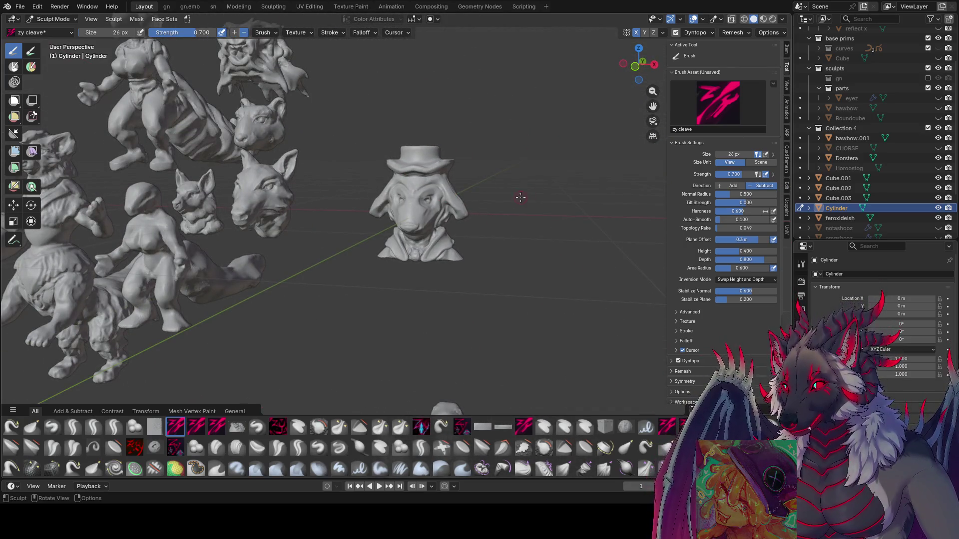
{"action": "key", "text": "ctrl+s"}
Shape the face and hat with zy lid, resizing through 32, 31, 43 and 35 px.
{"action": "left_click", "coordinate": [114, 427]}
{"action": "mouse_move", "coordinate": [279, 300]}
{"action": "middle_mouse_down"}
{"action": "mouse_move", "coordinate": [409, 215]}
{"action": "mouse_move", "coordinate": [448, 176]}
{"action": "middle_mouse_up"}
{"action": "key", "text": "bracketright"}
{"action": "key", "text": "bracketright"}
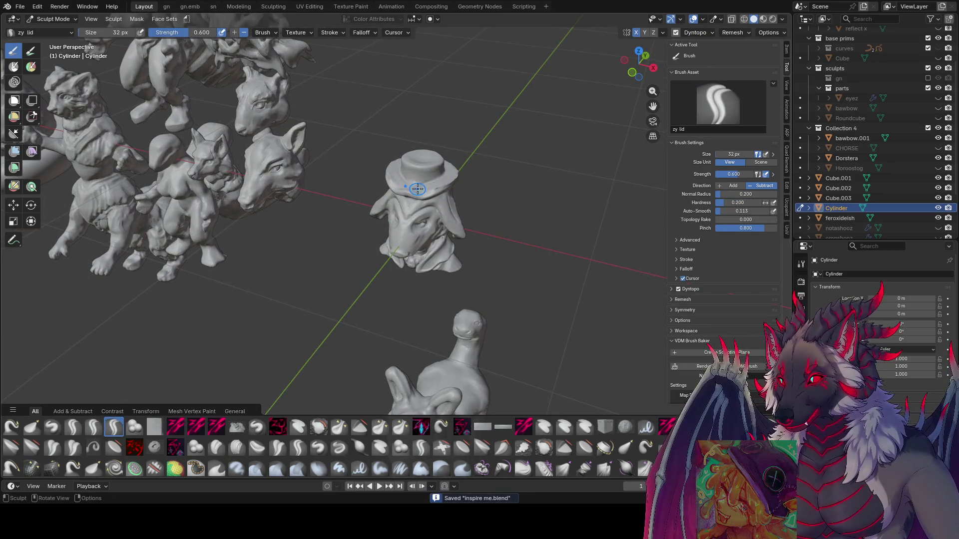
{"action": "mouse_move", "coordinate": [447, 193]}
{"action": "middle_mouse_down"}
{"action": "mouse_move", "coordinate": [379, 185]}
{"action": "mouse_move", "coordinate": [422, 165]}
{"action": "mouse_move", "coordinate": [431, 174]}
{"action": "middle_mouse_up"}
{"action": "key", "text": "bracketright"}
{"action": "key", "text": "bracketright"}
{"action": "key", "text": "bracketright"}
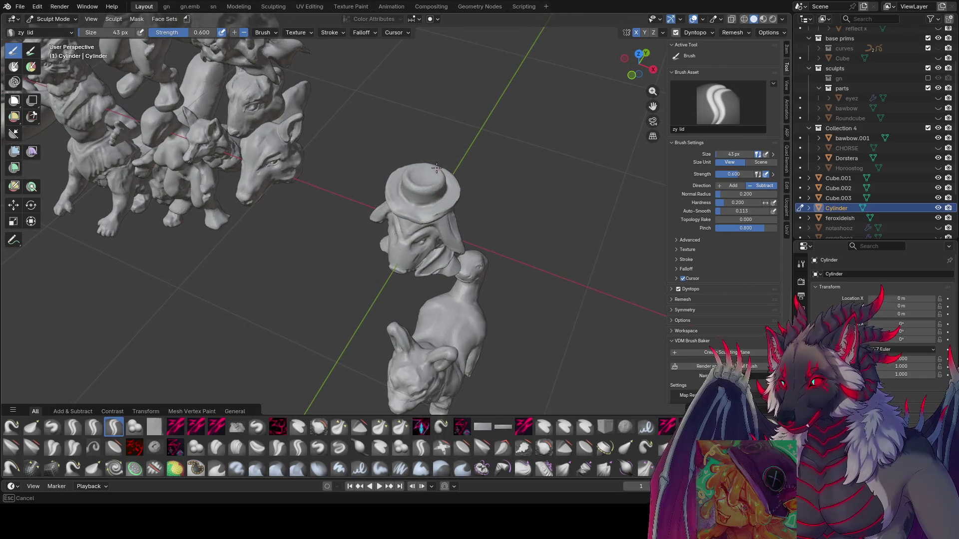
{"action": "mouse_move", "coordinate": [431, 183]}
{"action": "middle_mouse_down"}
{"action": "mouse_move", "coordinate": [450, 134]}
{"action": "mouse_move", "coordinate": [420, 144]}
{"action": "mouse_move", "coordinate": [418, 163]}
{"action": "mouse_move", "coordinate": [401, 133]}
{"action": "mouse_move", "coordinate": [447, 147]}
{"action": "mouse_move", "coordinate": [449, 172]}
{"action": "mouse_move", "coordinate": [391, 168]}
{"action": "mouse_move", "coordinate": [471, 178]}
{"action": "mouse_move", "coordinate": [370, 166]}
{"action": "mouse_move", "coordinate": [395, 176]}
{"action": "mouse_move", "coordinate": [383, 172]}
{"action": "middle_mouse_up"}
{"action": "key", "text": "bracketleft"}
{"action": "key", "text": "f"}
{"action": "left_click", "coordinate": [430, 148]}
{"action": "key", "text": "f"}
{"action": "left_click", "coordinate": [450, 172]}
{"action": "key", "text": "bracketleft"}
{"action": "key", "text": "bracketleft"}
{"action": "key", "text": "bracketleft"}
{"action": "key", "text": "bracketleft"}
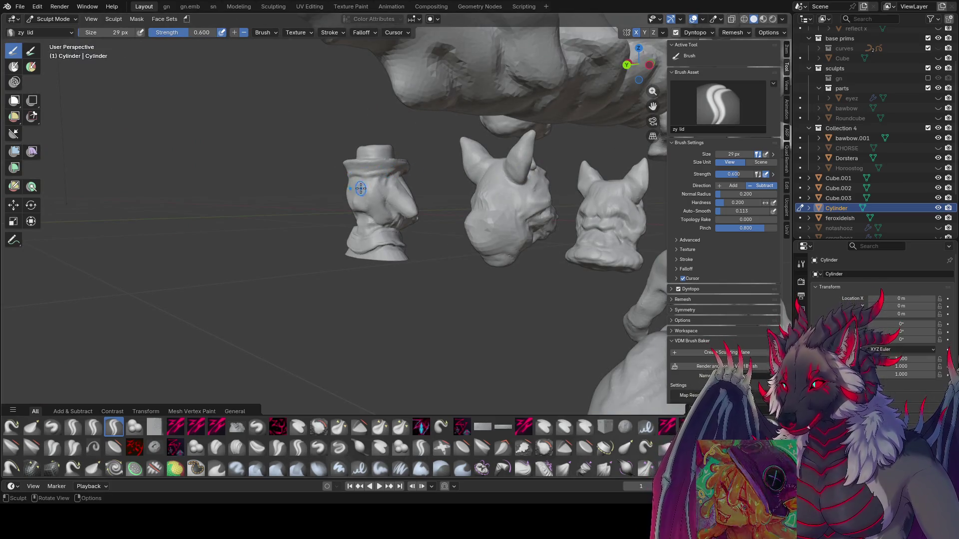
Carve a panel across the hat with zy panelize at 18 px, then enlarge to 22 px.
{"action": "left_click", "coordinate": [422, 431]}
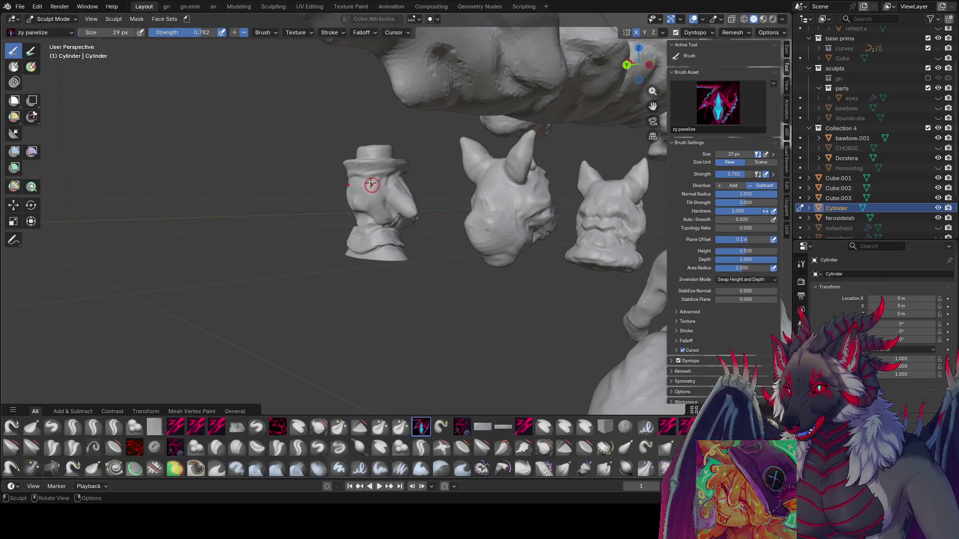
{"action": "mouse_move", "coordinate": [384, 170]}
{"action": "middle_mouse_down"}
{"action": "mouse_move", "coordinate": [378, 154]}
{"action": "mouse_move", "coordinate": [390, 166]}
{"action": "middle_mouse_up"}
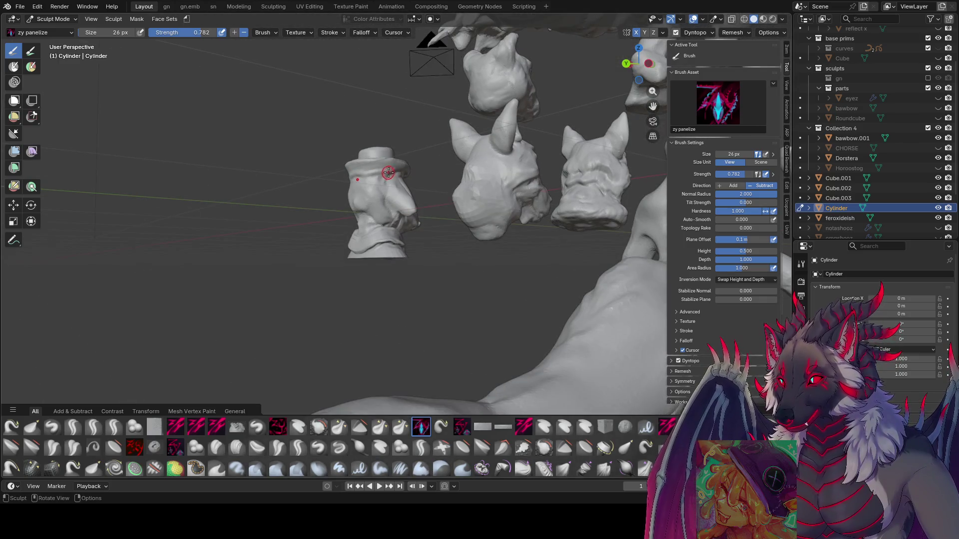
{"action": "key", "text": "ctrl+s"}
{"action": "key", "text": "bracketleft"}
{"action": "key", "text": "bracketleft"}
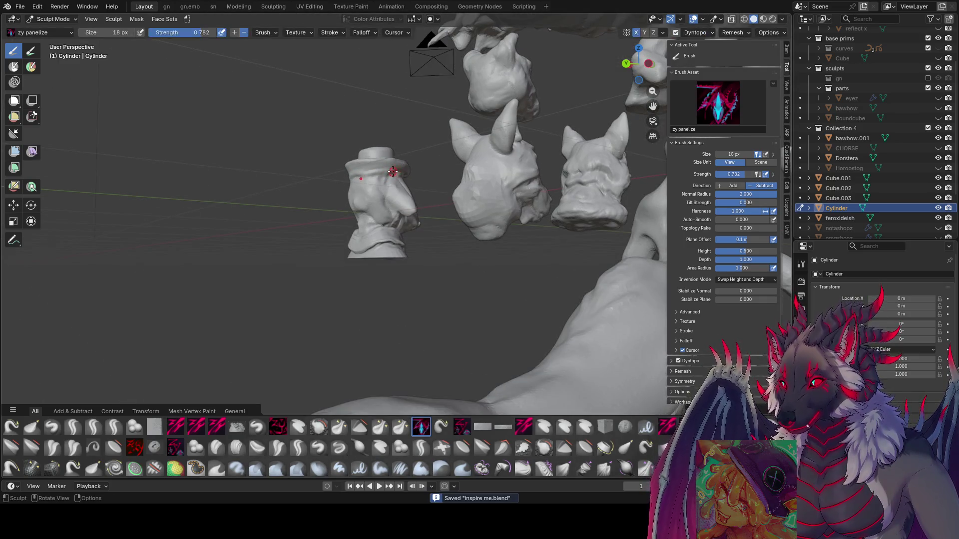
{"action": "left_click_drag", "start_coordinate": [349, 172], "coordinate": [363, 173]}
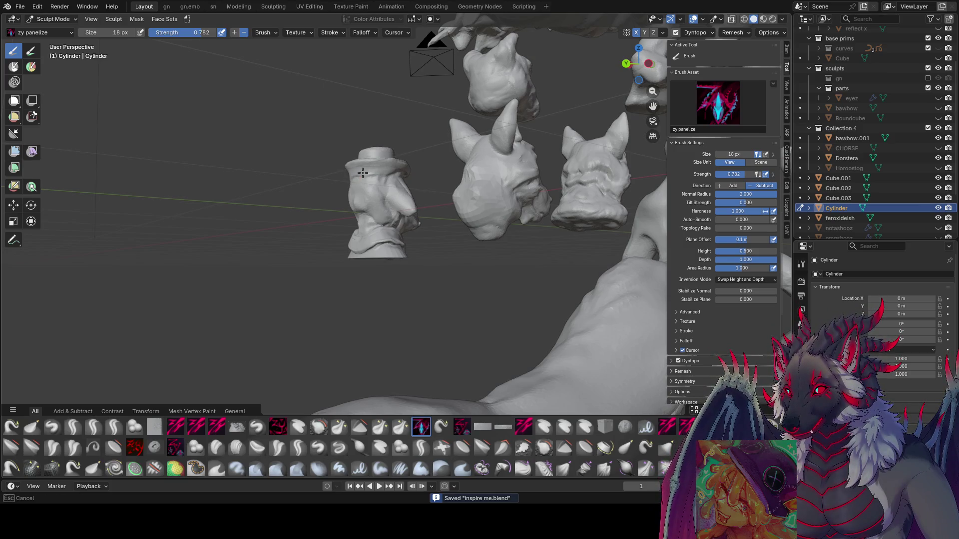
{"action": "middle_click_drag", "start_coordinate": [368, 174], "coordinate": [399, 174]}
{"action": "key", "text": "bracketright"}
{"action": "key", "text": "bracketright"}
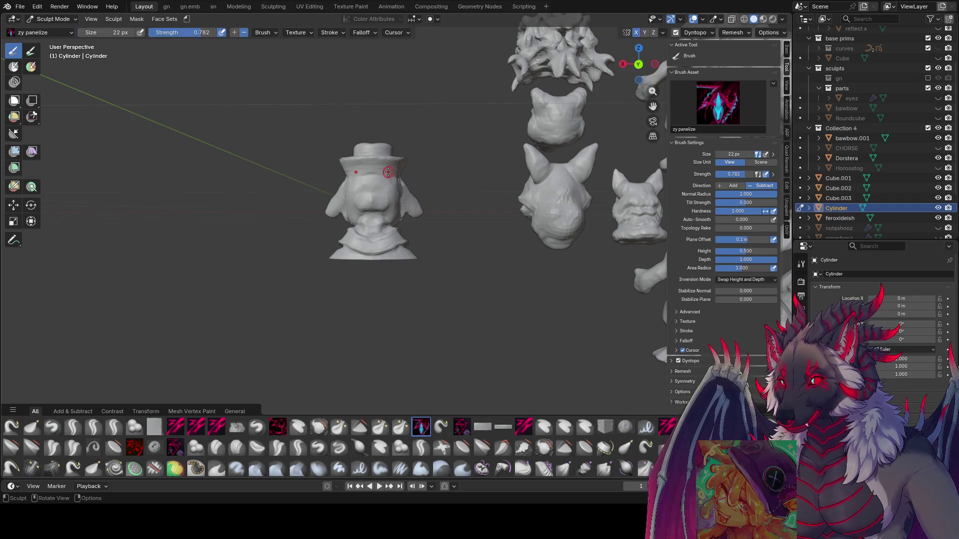
Carve panels across the head at 29 then 28 px, saving 'inspire me.blend'.
{"action": "middle_click_drag", "start_coordinate": [343, 172], "coordinate": [374, 235]}
{"action": "key", "text": "ctrl+s"}
{"action": "middle_click_drag", "start_coordinate": [409, 200], "coordinate": [393, 127], "text": "ctrl"}
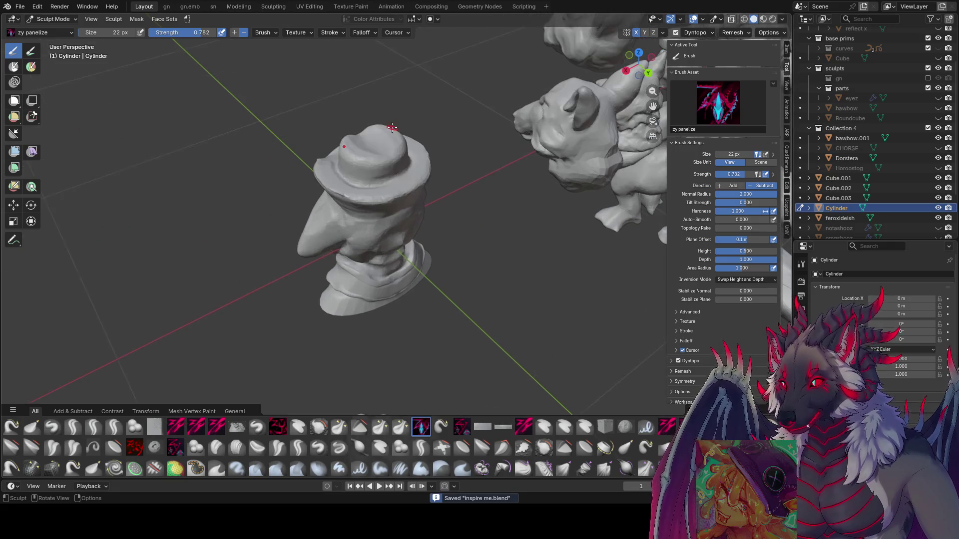
{"action": "mouse_move", "coordinate": [416, 213]}
{"action": "middle_mouse_down"}
{"action": "mouse_move", "coordinate": [391, 147]}
{"action": "mouse_move", "coordinate": [405, 165]}
{"action": "mouse_move", "coordinate": [395, 155]}
{"action": "mouse_move", "coordinate": [475, 135]}
{"action": "middle_mouse_up"}
{"action": "key", "text": "bracketright"}
{"action": "key", "text": "bracketright"}
{"action": "key", "text": "bracketright"}
{"action": "key", "text": "bracketright"}
{"action": "key", "text": "bracketright"}
{"action": "mouse_move", "coordinate": [479, 139]}
{"action": "middle_mouse_down"}
{"action": "mouse_move", "coordinate": [430, 130]}
{"action": "mouse_move", "coordinate": [429, 151]}
{"action": "mouse_move", "coordinate": [443, 135]}
{"action": "mouse_move", "coordinate": [432, 112]}
{"action": "mouse_move", "coordinate": [437, 130]}
{"action": "mouse_move", "coordinate": [356, 168]}
{"action": "middle_mouse_up"}
{"action": "key", "text": "f"}
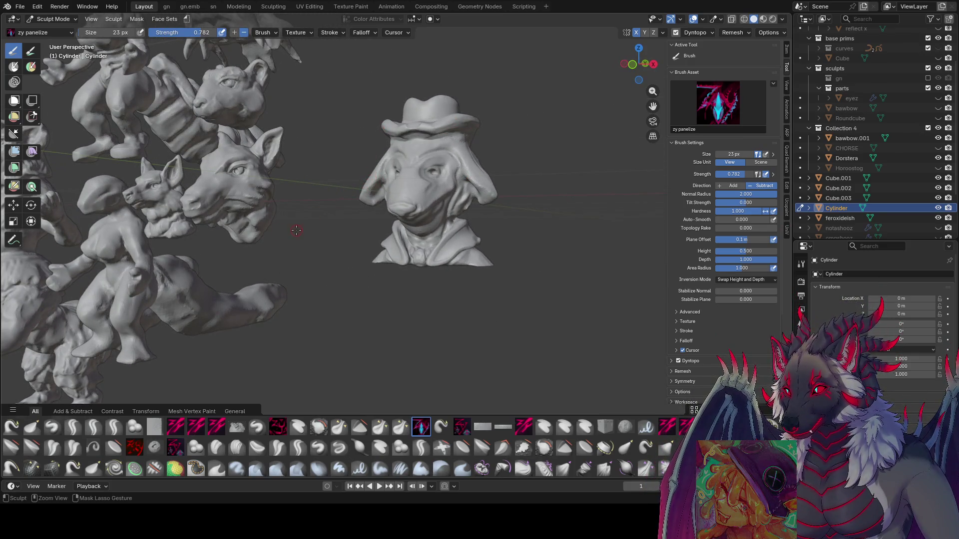
{"action": "key", "text": "ctrl+s"}
Return to zy lid, save the file, and shrink the brush to 48 px near the hat.
{"action": "left_click", "coordinate": [114, 427]}
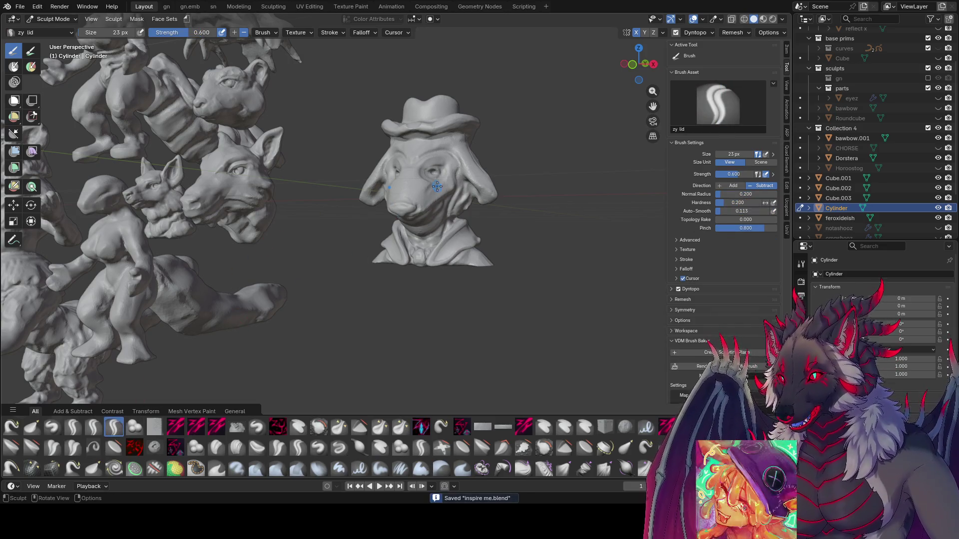
{"action": "mouse_move", "coordinate": [452, 147]}
{"action": "middle_mouse_down"}
{"action": "mouse_move", "coordinate": [431, 147]}
{"action": "mouse_move", "coordinate": [407, 126]}
{"action": "mouse_move", "coordinate": [418, 133]}
{"action": "mouse_move", "coordinate": [384, 130]}
{"action": "mouse_move", "coordinate": [395, 134]}
{"action": "middle_mouse_up"}
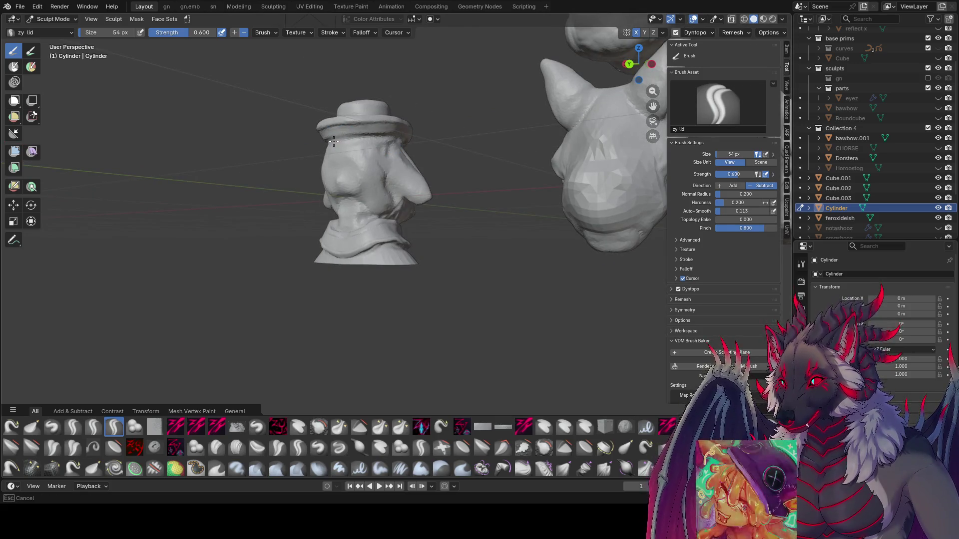
{"action": "middle_click_drag", "start_coordinate": [334, 142], "coordinate": [530, 151]}
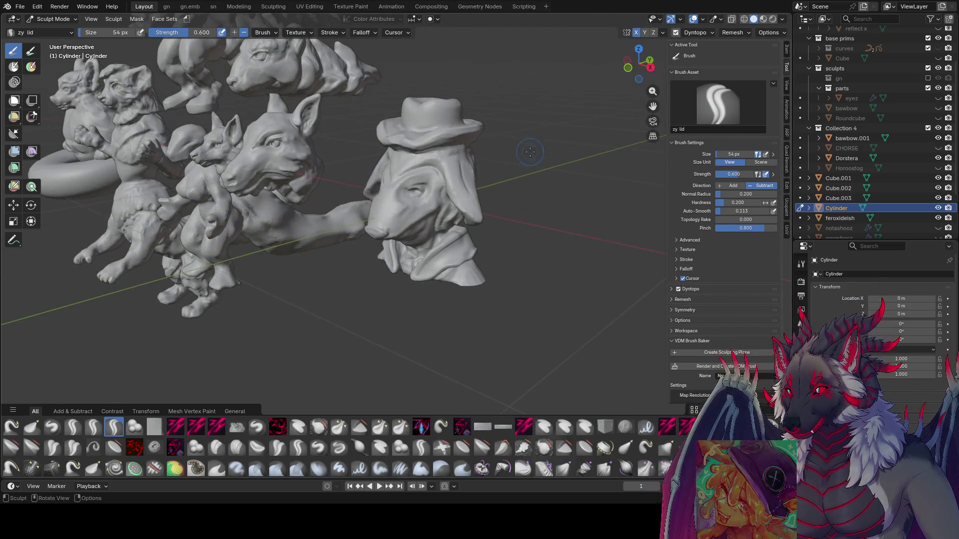
{"action": "key", "text": "ctrl+s"}
{"action": "mouse_move", "coordinate": [449, 178]}
{"action": "middle_mouse_down"}
{"action": "mouse_move", "coordinate": [457, 153]}
{"action": "mouse_move", "coordinate": [439, 168]}
{"action": "middle_mouse_up"}
{"action": "key", "text": "bracketleft"}
{"action": "key", "text": "bracketleft"}
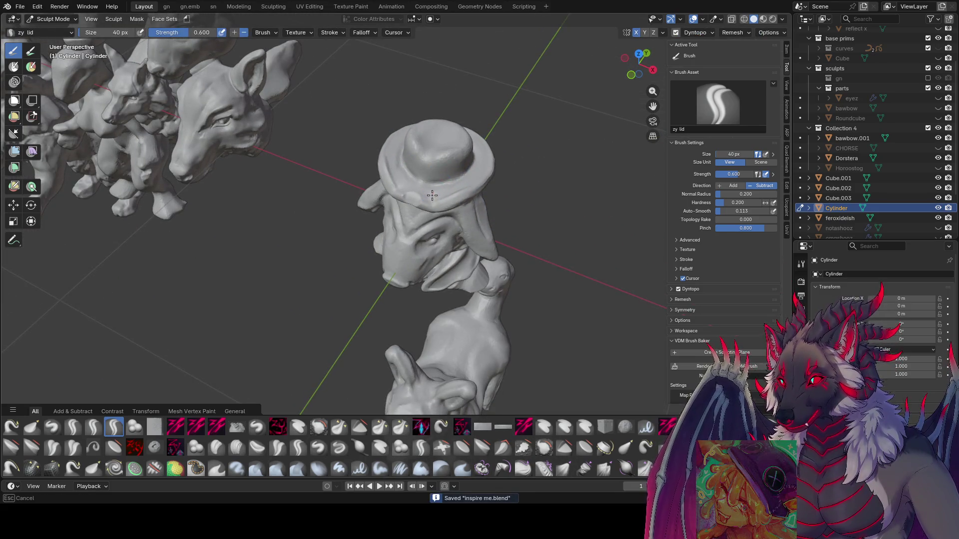
{"action": "mouse_move", "coordinate": [482, 157]}
{"action": "middle_mouse_down"}
{"action": "mouse_move", "coordinate": [425, 121]}
{"action": "mouse_move", "coordinate": [453, 136]}
{"action": "middle_mouse_up"}
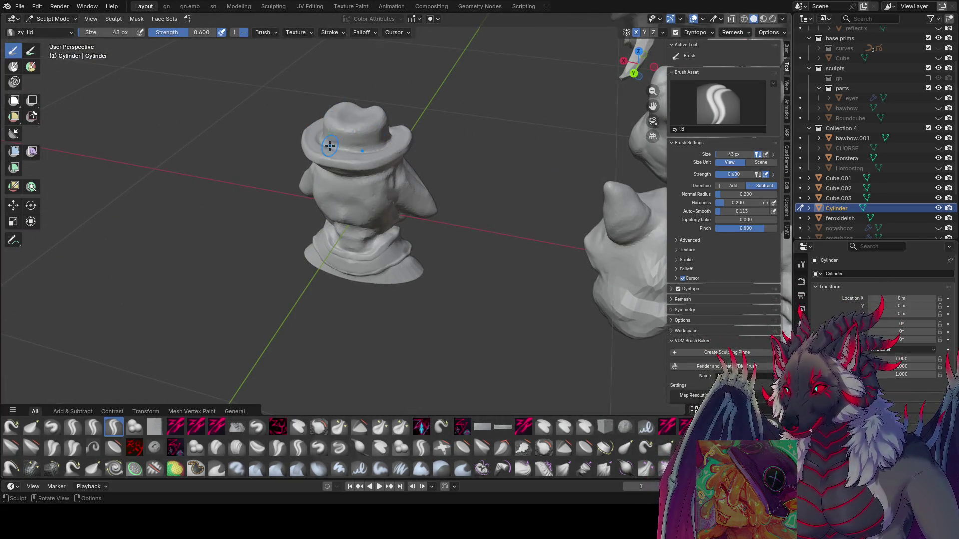
Pinch and crease the hat crown and brim, resizing through 50, 61, 52 and 41 px, then save.
{"action": "key", "text": "f"}
{"action": "left_click", "coordinate": [359, 121]}
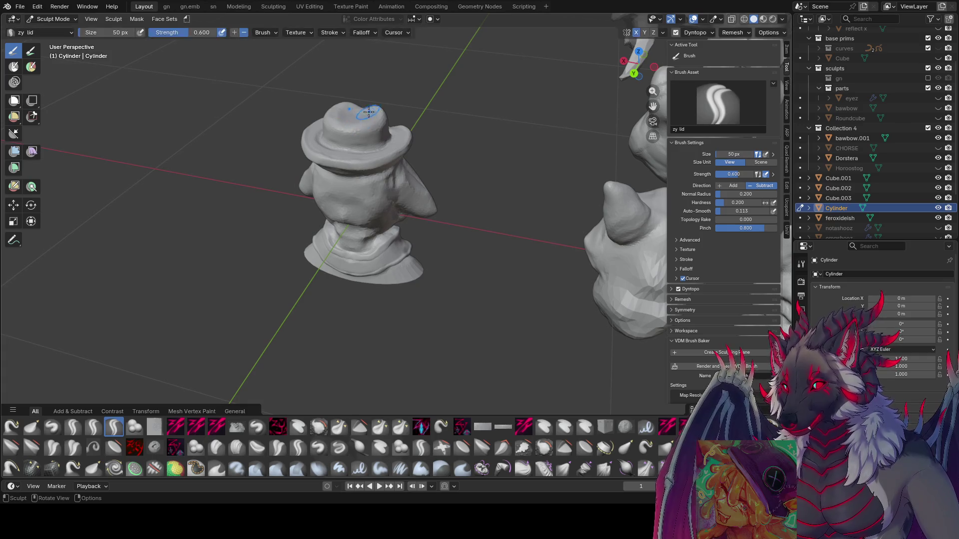
{"action": "mouse_move", "coordinate": [360, 120]}
{"action": "middle_mouse_down"}
{"action": "mouse_move", "coordinate": [373, 125]}
{"action": "mouse_move", "coordinate": [379, 109]}
{"action": "mouse_move", "coordinate": [467, 117]}
{"action": "mouse_move", "coordinate": [434, 144]}
{"action": "middle_mouse_up"}
{"action": "key", "text": "f"}
{"action": "left_click", "coordinate": [381, 105]}
{"action": "left_click", "coordinate": [384, 116]}
{"action": "key", "text": "f"}
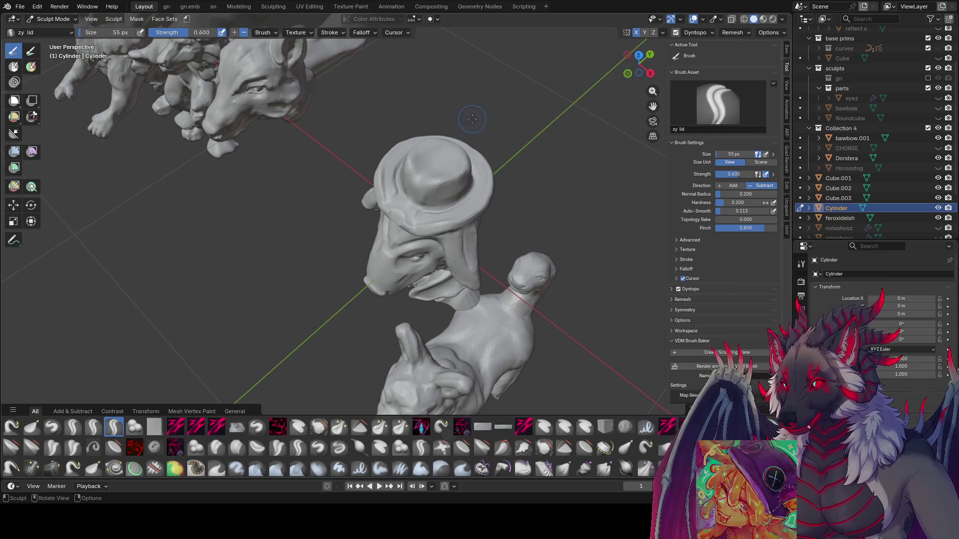
{"action": "key", "text": "ctrl+s"}
{"action": "mouse_move", "coordinate": [393, 137]}
{"action": "middle_mouse_down"}
{"action": "mouse_move", "coordinate": [420, 162]}
{"action": "mouse_move", "coordinate": [439, 146]}
{"action": "mouse_move", "coordinate": [428, 160]}
{"action": "mouse_move", "coordinate": [442, 176]}
{"action": "mouse_move", "coordinate": [439, 103]}
{"action": "mouse_move", "coordinate": [420, 112]}
{"action": "middle_mouse_up"}
{"action": "key", "text": "bracketleft"}
{"action": "key", "text": "bracketleft"}
{"action": "key", "text": "bracketleft"}
{"action": "key", "text": "bracketleft"}
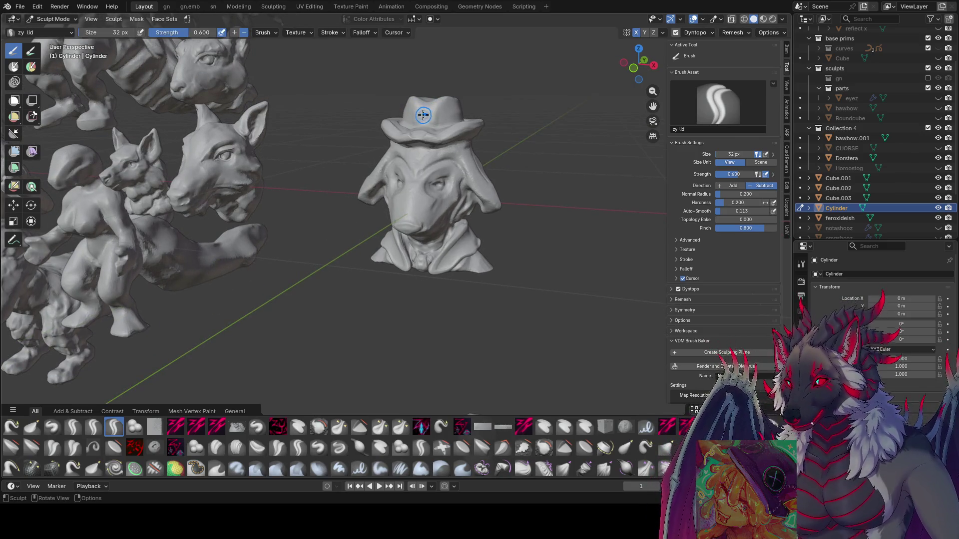
Stroke down the hat with zy lid at 24 px, orbiting to check the face and sides.
{"action": "mouse_move", "coordinate": [417, 120]}
{"action": "middle_mouse_down"}
{"action": "mouse_move", "coordinate": [433, 112]}
{"action": "mouse_move", "coordinate": [423, 122]}
{"action": "mouse_move", "coordinate": [450, 125]}
{"action": "mouse_move", "coordinate": [424, 123]}
{"action": "middle_mouse_up"}
{"action": "key", "text": "bracketright"}
{"action": "key", "text": "bracketleft"}
{"action": "key", "text": "bracketleft"}
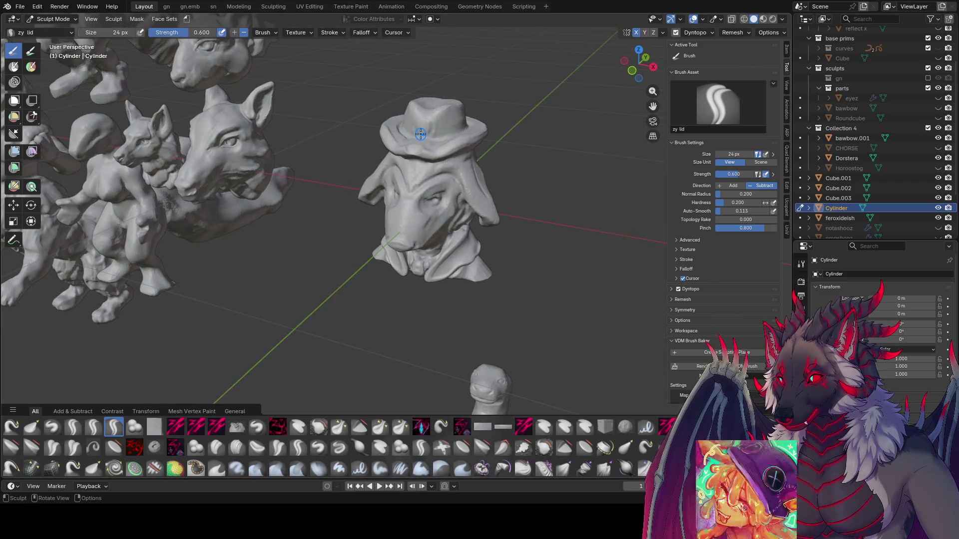
{"action": "left_click_drag", "start_coordinate": [424, 119], "coordinate": [423, 138]}
{"action": "mouse_move", "coordinate": [423, 138]}
{"action": "middle_mouse_down"}
{"action": "mouse_move", "coordinate": [415, 140]}
{"action": "mouse_move", "coordinate": [437, 132]}
{"action": "mouse_move", "coordinate": [419, 125]}
{"action": "mouse_move", "coordinate": [434, 120]}
{"action": "mouse_move", "coordinate": [413, 120]}
{"action": "mouse_move", "coordinate": [415, 137]}
{"action": "mouse_move", "coordinate": [446, 102]}
{"action": "mouse_move", "coordinate": [434, 108]}
{"action": "middle_mouse_up"}
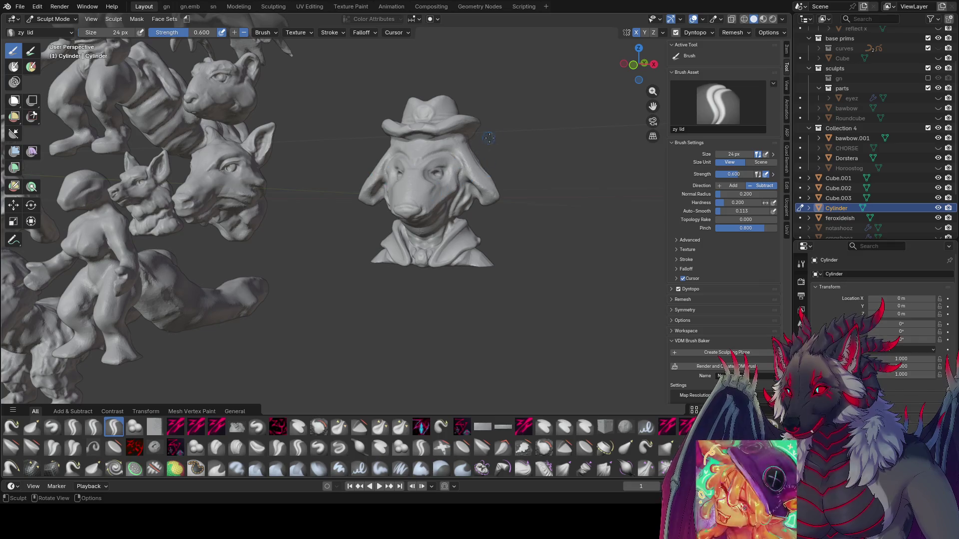
{"action": "mouse_move", "coordinate": [535, 158]}
{"action": "middle_mouse_down"}
{"action": "mouse_move", "coordinate": [469, 140]}
{"action": "mouse_move", "coordinate": [487, 135]}
{"action": "mouse_move", "coordinate": [504, 139]}
{"action": "mouse_move", "coordinate": [437, 138]}
{"action": "mouse_move", "coordinate": [446, 132]}
{"action": "mouse_move", "coordinate": [427, 141]}
{"action": "middle_mouse_up"}
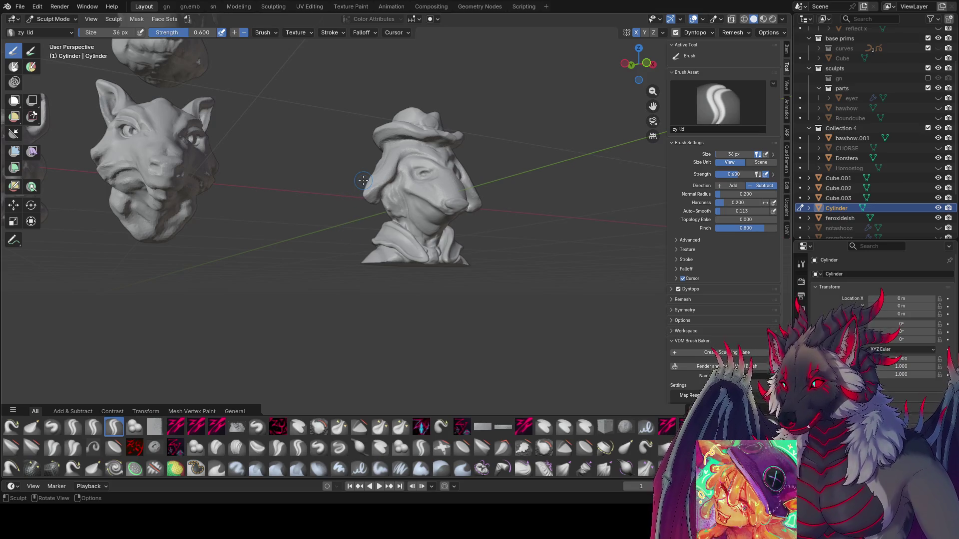
{"action": "mouse_move", "coordinate": [541, 159]}
{"action": "middle_mouse_down"}
{"action": "mouse_move", "coordinate": [408, 127]}
{"action": "mouse_move", "coordinate": [432, 133]}
{"action": "mouse_move", "coordinate": [420, 145]}
{"action": "mouse_move", "coordinate": [440, 160]}
{"action": "middle_mouse_up"}
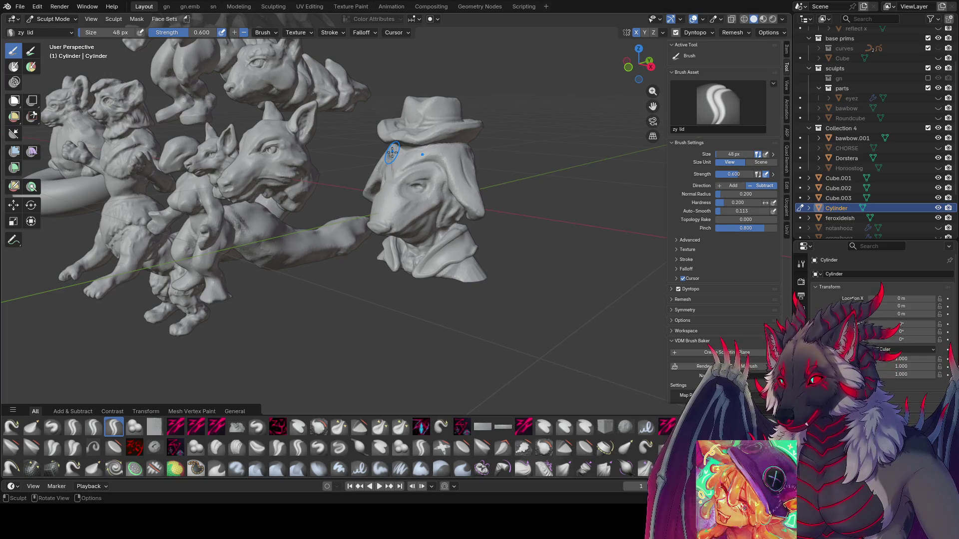
Enlarge zy lid to 56 px and sculpt the back and sides of the head from profile views.
{"action": "mouse_move", "coordinate": [557, 178]}
{"action": "middle_mouse_down"}
{"action": "mouse_move", "coordinate": [360, 157]}
{"action": "mouse_move", "coordinate": [370, 165]}
{"action": "mouse_move", "coordinate": [362, 182]}
{"action": "middle_mouse_up"}
{"action": "key", "text": "bracketright"}
{"action": "key", "text": "bracketright"}
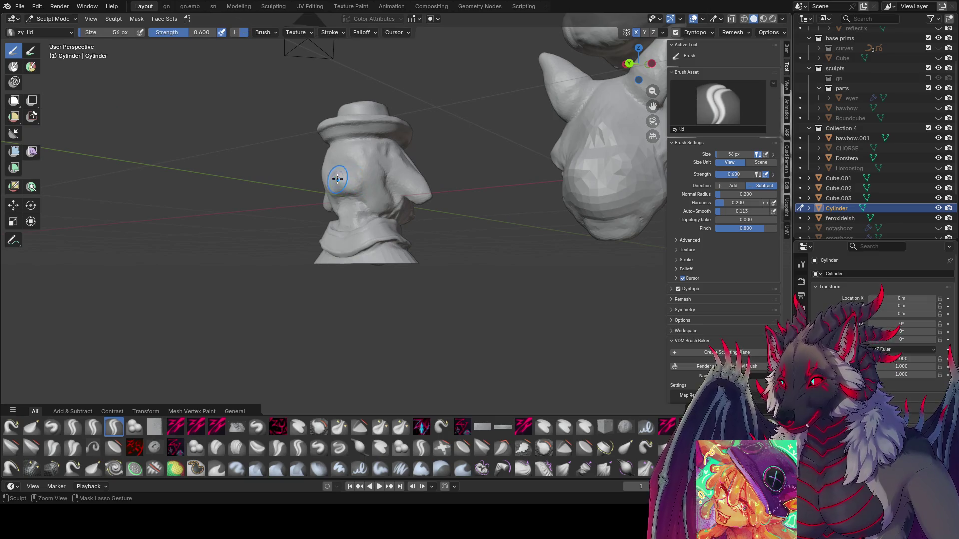
{"action": "mouse_move", "coordinate": [361, 162]}
{"action": "middle_mouse_down"}
{"action": "mouse_move", "coordinate": [382, 178]}
{"action": "mouse_move", "coordinate": [390, 169]}
{"action": "mouse_move", "coordinate": [382, 173]}
{"action": "mouse_move", "coordinate": [392, 178]}
{"action": "mouse_move", "coordinate": [404, 156]}
{"action": "mouse_move", "coordinate": [388, 191]}
{"action": "middle_mouse_up"}
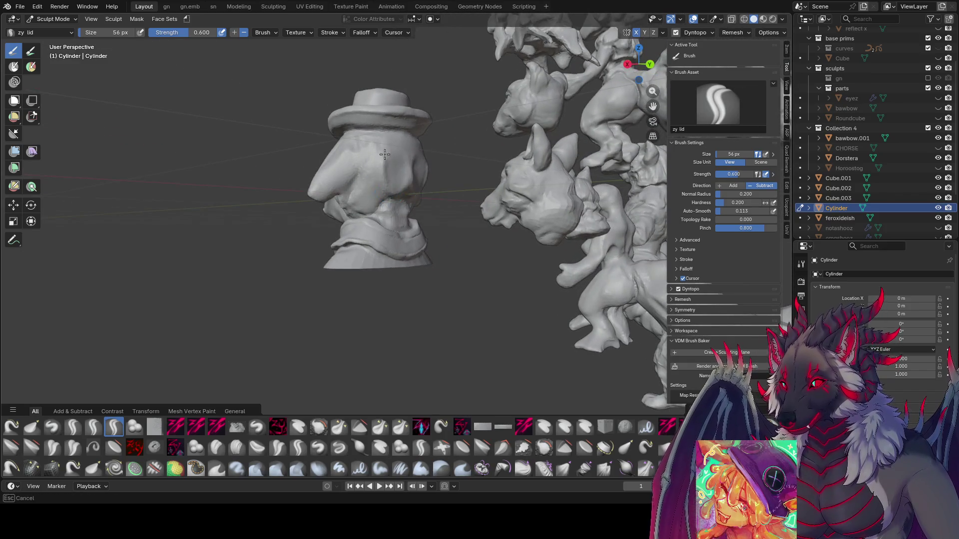
{"action": "mouse_move", "coordinate": [384, 154]}
{"action": "middle_mouse_down"}
{"action": "mouse_move", "coordinate": [381, 167]}
{"action": "mouse_move", "coordinate": [364, 159]}
{"action": "middle_mouse_up"}
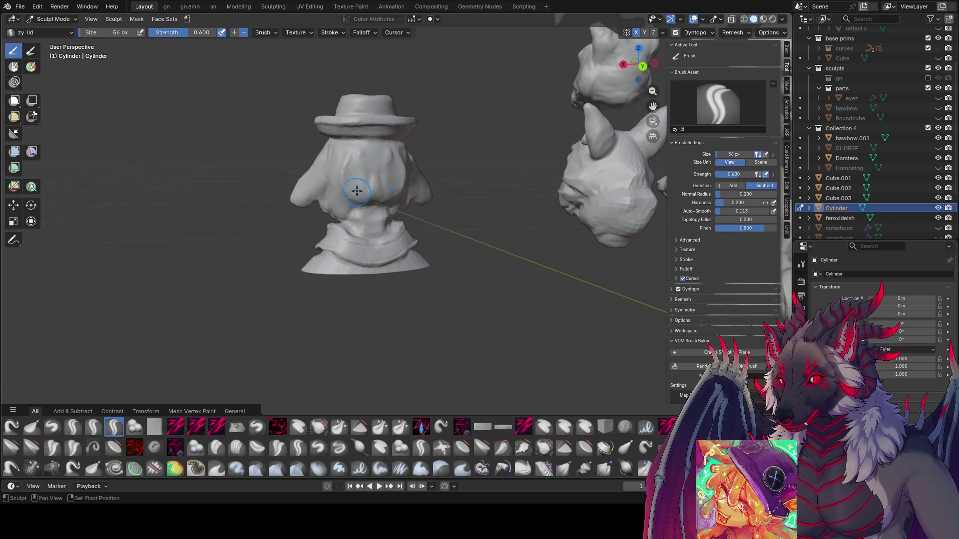
{"action": "middle_click_drag", "start_coordinate": [357, 191], "coordinate": [357, 191]}
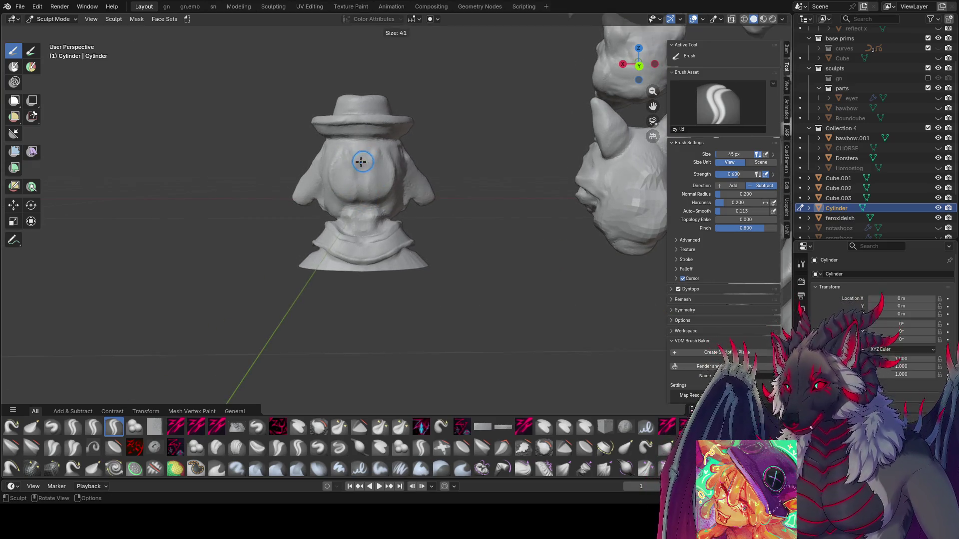
{"action": "mouse_move", "coordinate": [352, 164]}
{"action": "middle_mouse_down"}
{"action": "mouse_move", "coordinate": [339, 185]}
{"action": "mouse_move", "coordinate": [372, 209]}
{"action": "middle_mouse_up"}
{"action": "mouse_move", "coordinate": [375, 153]}
{"action": "middle_mouse_down"}
{"action": "mouse_move", "coordinate": [365, 192]}
{"action": "mouse_move", "coordinate": [458, 146]}
{"action": "mouse_move", "coordinate": [428, 155]}
{"action": "mouse_move", "coordinate": [383, 132]}
{"action": "mouse_move", "coordinate": [509, 146]}
{"action": "middle_mouse_up"}
Shrink the brush to 38 then 33 px and save 'inspire me.blend'.
{"action": "key", "text": "f"}
{"action": "left_click", "coordinate": [403, 172]}
{"action": "key", "text": "f"}
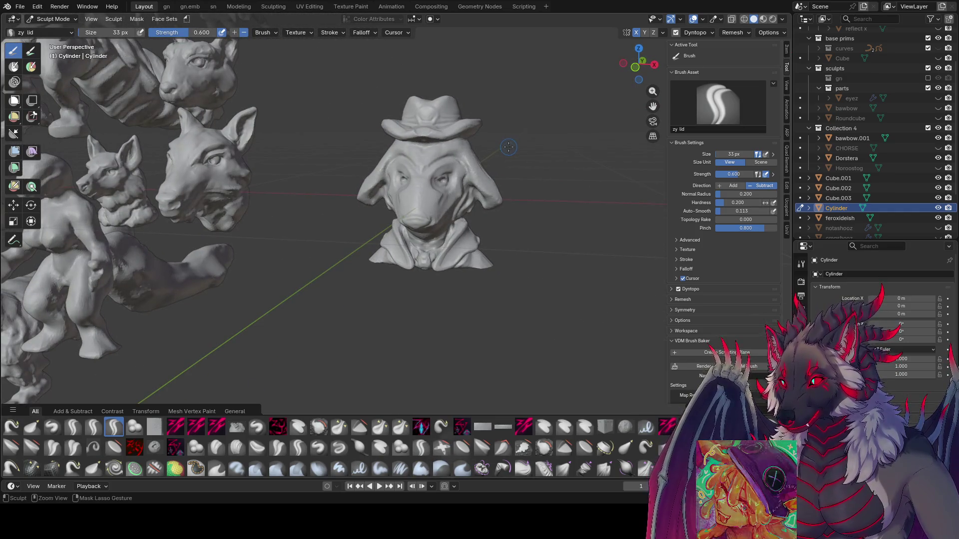
{"action": "key", "text": "ctrl+s"}
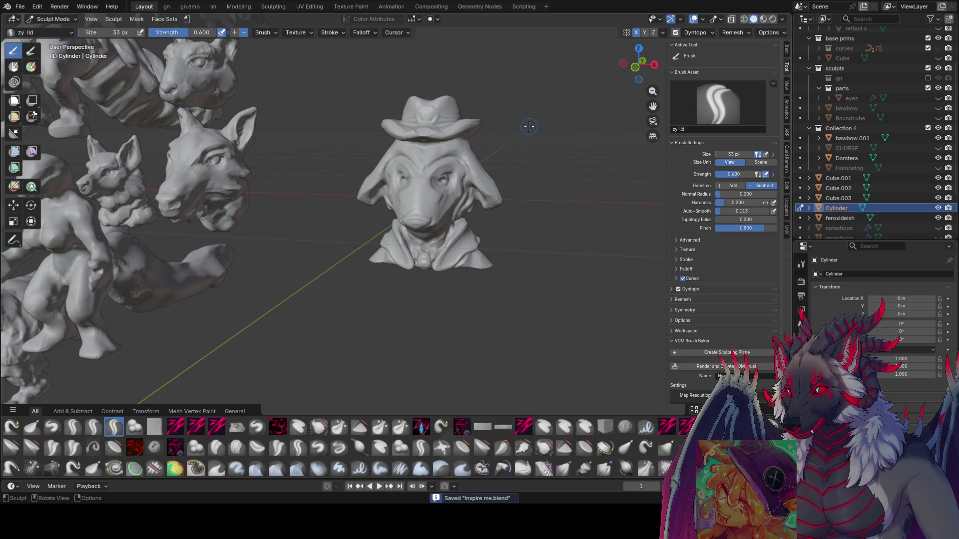
Swing the view onto the sculpt cluster and save the file.
{"action": "mouse_move", "coordinate": [528, 126]}
{"action": "middle_mouse_down"}
{"action": "mouse_move", "coordinate": [502, 103]}
{"action": "mouse_move", "coordinate": [404, 167]}
{"action": "mouse_move", "coordinate": [377, 169]}
{"action": "middle_mouse_up"}
{"action": "mouse_move", "coordinate": [482, 166]}
{"action": "middle_mouse_down"}
{"action": "mouse_move", "coordinate": [531, 163]}
{"action": "mouse_move", "coordinate": [470, 182]}
{"action": "middle_mouse_up"}
{"action": "scroll", "coordinate": [450, 171], "scroll_direction": "up", "scroll_amount": 4}
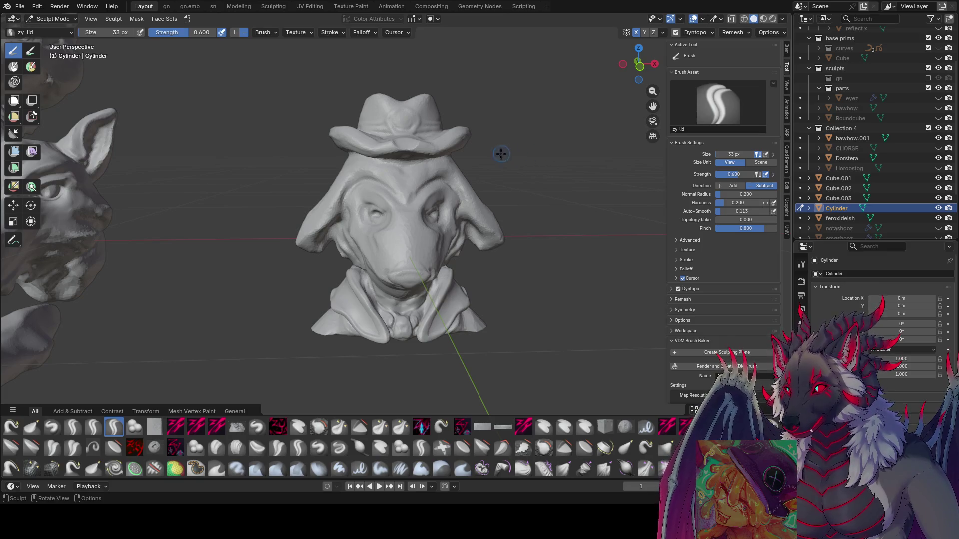
{"action": "key", "text": "ctrl+s"}
Sculpt lids over both blue eye spots, carve the eye sockets from the side, and save.
{"action": "middle_click_drag", "start_coordinate": [514, 160], "coordinate": [407, 204]}
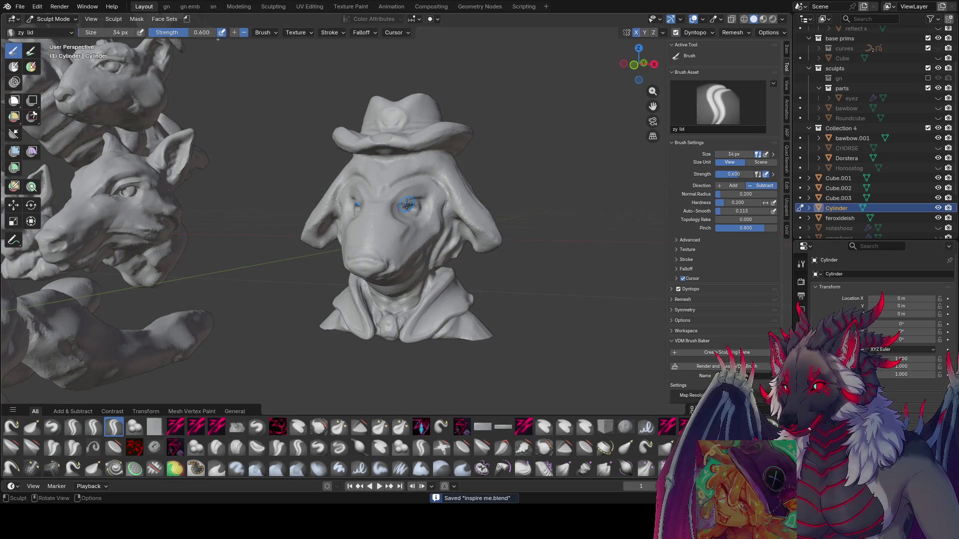
{"action": "scroll", "coordinate": [415, 170], "scroll_direction": "up", "scroll_amount": 2}
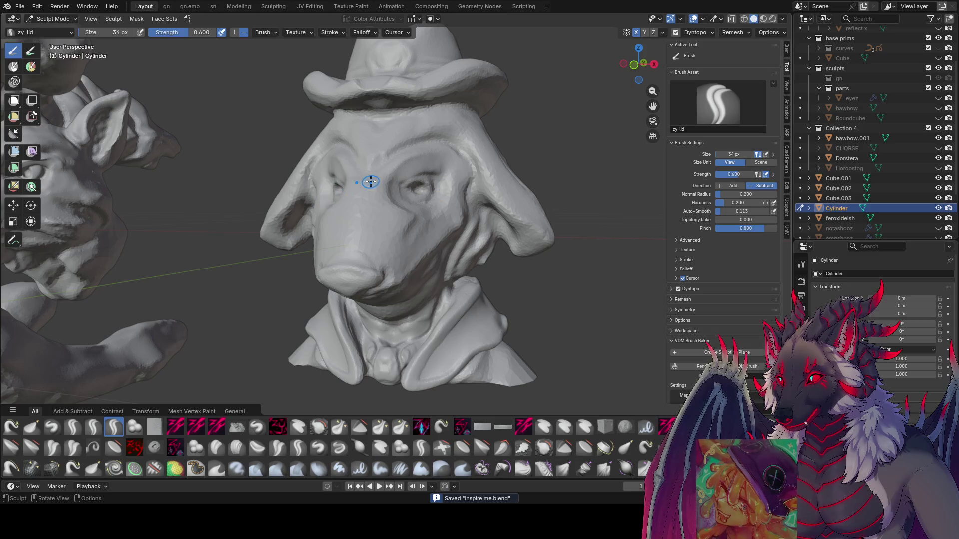
{"action": "middle_click_drag", "start_coordinate": [390, 170], "coordinate": [421, 183]}
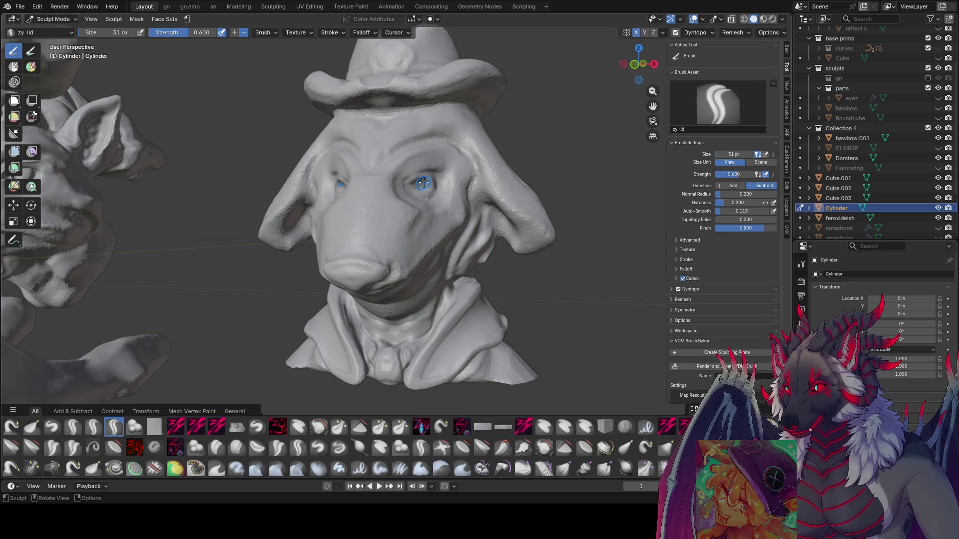
{"action": "left_click_drag", "start_coordinate": [423, 183], "coordinate": [416, 181]}
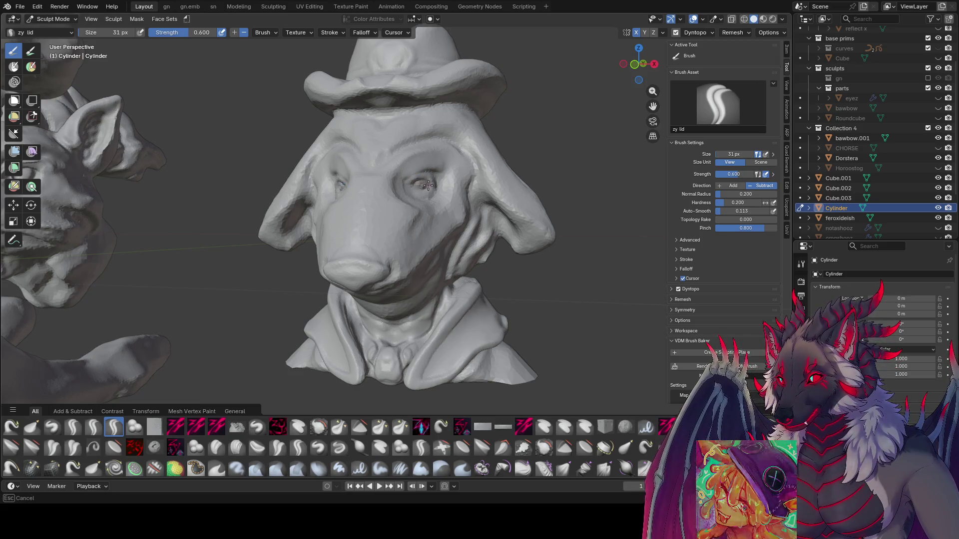
{"action": "mouse_move", "coordinate": [428, 186]}
{"action": "middle_mouse_down"}
{"action": "mouse_move", "coordinate": [399, 182]}
{"action": "mouse_move", "coordinate": [429, 183]}
{"action": "middle_mouse_up"}
{"action": "left_click_drag", "start_coordinate": [429, 182], "coordinate": [429, 183]}
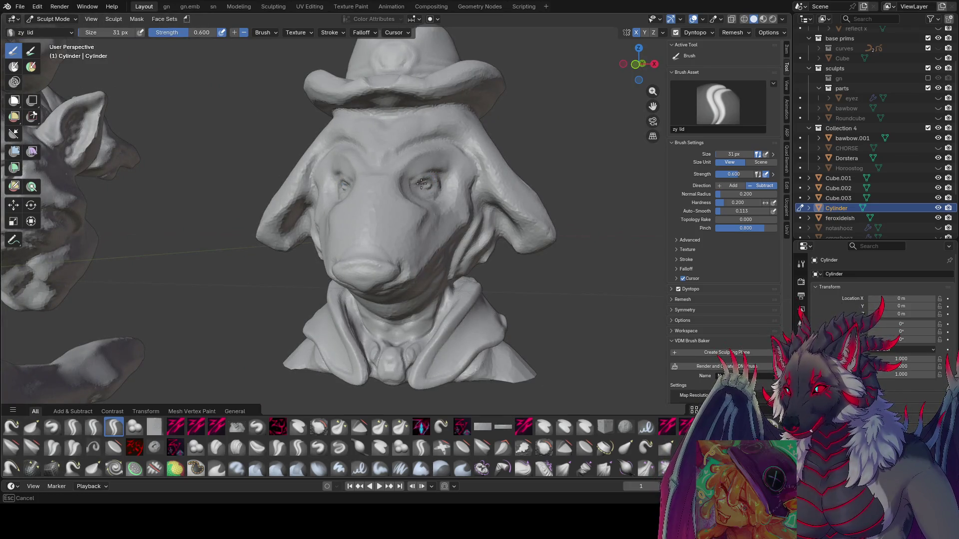
{"action": "left_click_drag", "start_coordinate": [420, 183], "coordinate": [419, 183]}
{"action": "middle_click_drag", "start_coordinate": [419, 183], "coordinate": [460, 186]}
{"action": "key", "text": "bracketright"}
{"action": "left_click_drag", "start_coordinate": [460, 186], "coordinate": [451, 190]}
{"action": "mouse_move", "coordinate": [450, 190]}
{"action": "middle_mouse_down"}
{"action": "mouse_move", "coordinate": [305, 183]}
{"action": "mouse_move", "coordinate": [327, 193]}
{"action": "middle_mouse_up"}
{"action": "key", "text": "ctrl+s"}
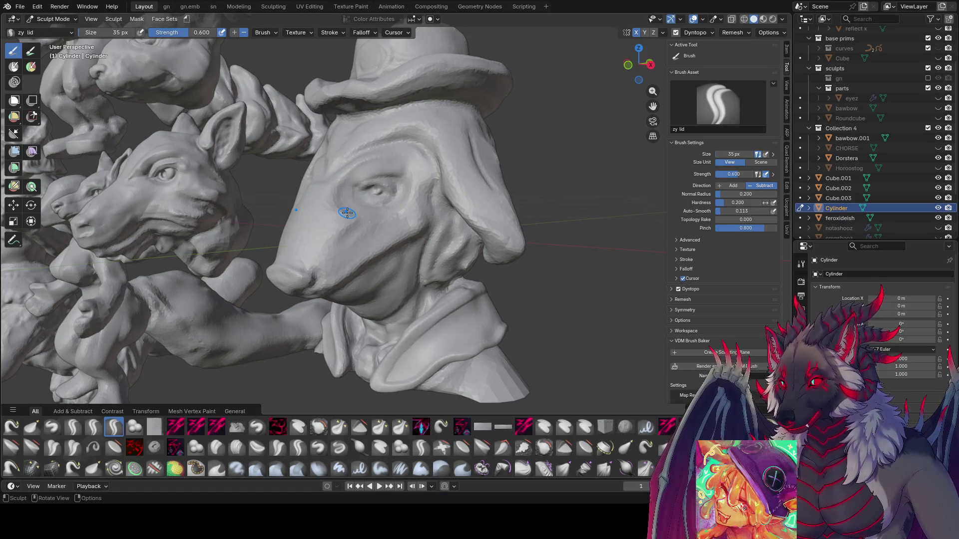
Orbit around the bust's head to inspect the finished eyes from front and above.
{"action": "middle_click_drag", "start_coordinate": [473, 220], "coordinate": [583, 212]}
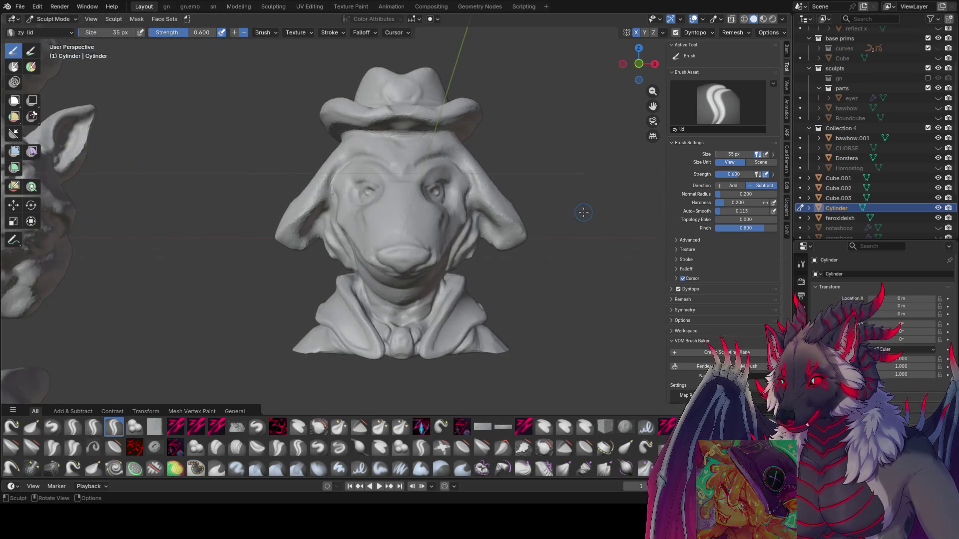
{"action": "scroll", "coordinate": [513, 229], "scroll_direction": "up", "scroll_amount": 3}
{"action": "middle_click_drag", "start_coordinate": [513, 228], "coordinate": [573, 139]}
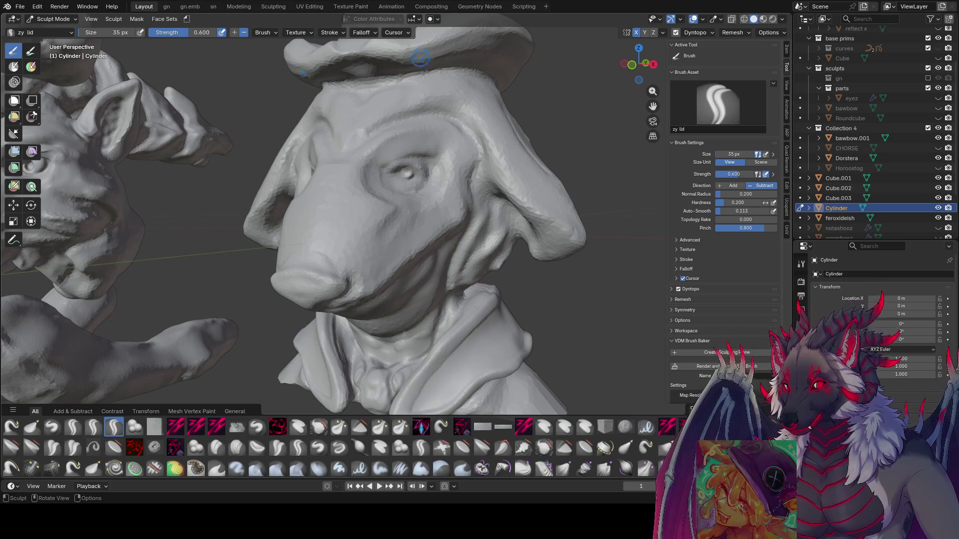
{"action": "mouse_move", "coordinate": [589, 131]}
{"action": "middle_mouse_down"}
{"action": "mouse_move", "coordinate": [492, 111]}
{"action": "mouse_move", "coordinate": [465, 142]}
{"action": "mouse_move", "coordinate": [455, 173]}
{"action": "mouse_move", "coordinate": [497, 210]}
{"action": "mouse_move", "coordinate": [396, 157]}
{"action": "mouse_move", "coordinate": [346, 156]}
{"action": "mouse_move", "coordinate": [349, 173]}
{"action": "mouse_move", "coordinate": [406, 188]}
{"action": "mouse_move", "coordinate": [439, 132]}
{"action": "middle_mouse_up"}
Save the file after viewing the sculpt group, then switch from Sculpt Mode to Object Mode.
{"action": "scroll", "coordinate": [434, 85], "scroll_direction": "down", "scroll_amount": 7}
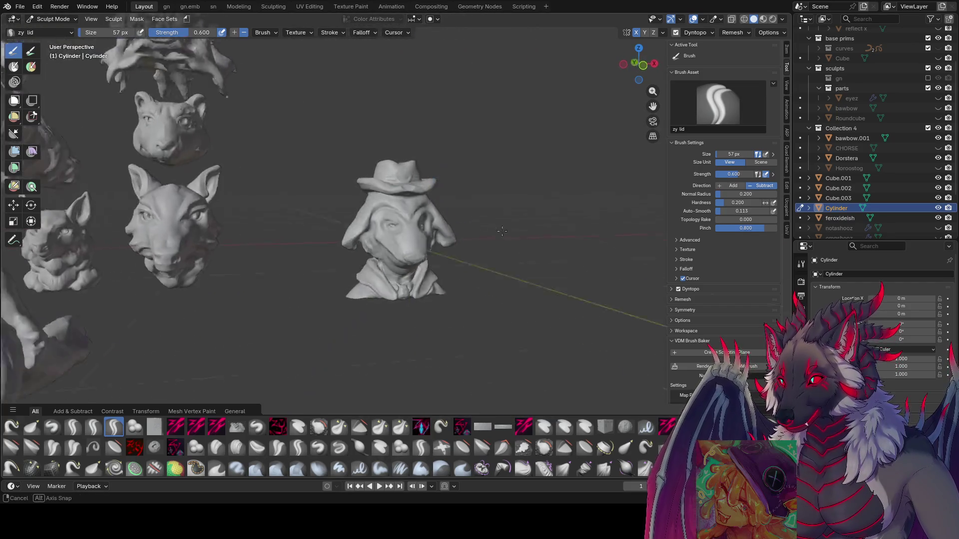
{"action": "mouse_move", "coordinate": [434, 85]}
{"action": "middle_mouse_down"}
{"action": "mouse_move", "coordinate": [534, 214]}
{"action": "mouse_move", "coordinate": [457, 270]}
{"action": "mouse_move", "coordinate": [473, 281]}
{"action": "mouse_move", "coordinate": [435, 232]}
{"action": "mouse_move", "coordinate": [381, 256]}
{"action": "mouse_move", "coordinate": [485, 257]}
{"action": "middle_mouse_up"}
{"action": "scroll", "coordinate": [473, 280], "scroll_direction": "up", "scroll_amount": 2}
{"action": "key", "text": "ctrl+s"}
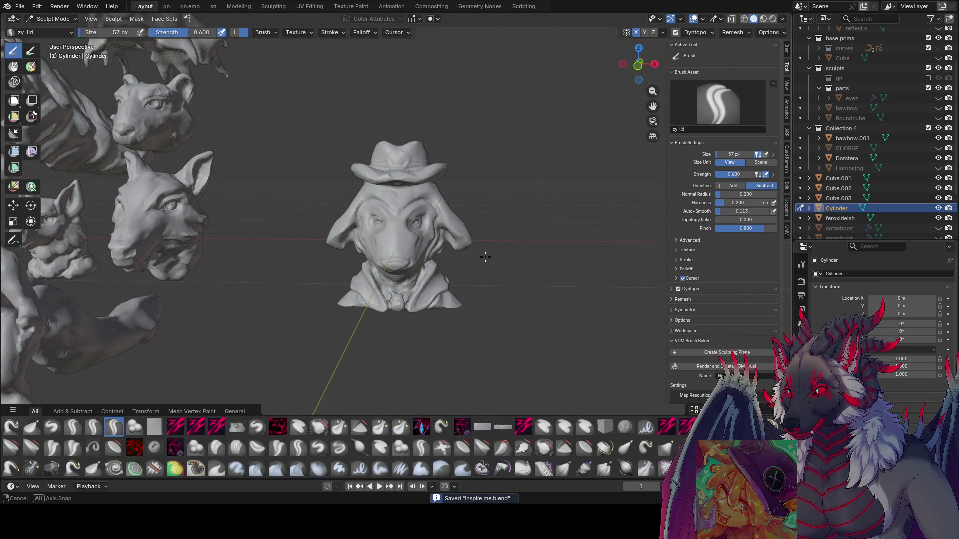
{"action": "scroll", "coordinate": [485, 256], "scroll_direction": "down", "scroll_amount": 8}
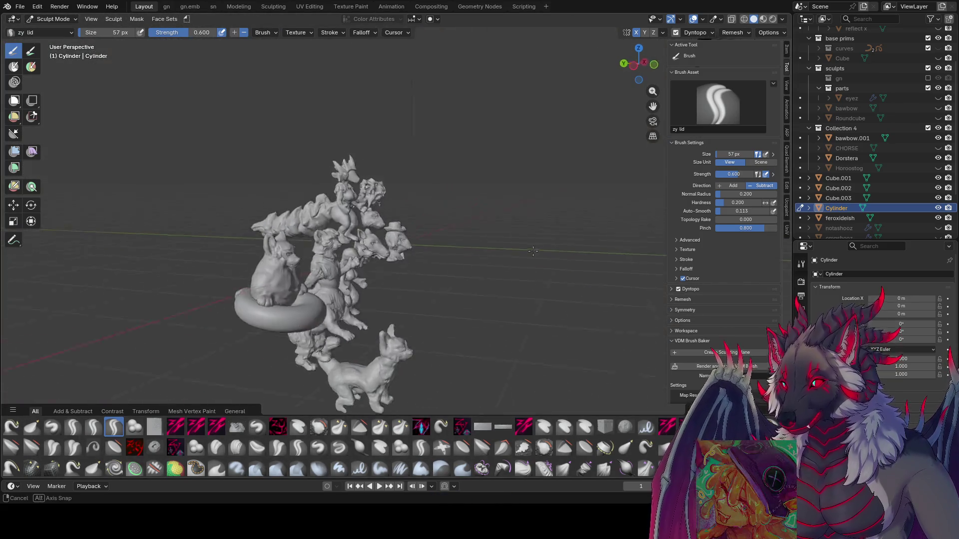
{"action": "middle_click_drag", "start_coordinate": [472, 245], "coordinate": [439, 246]}
{"action": "scroll", "coordinate": [443, 249], "scroll_direction": "up", "scroll_amount": 5}
{"action": "key", "text": "ctrl+s"}
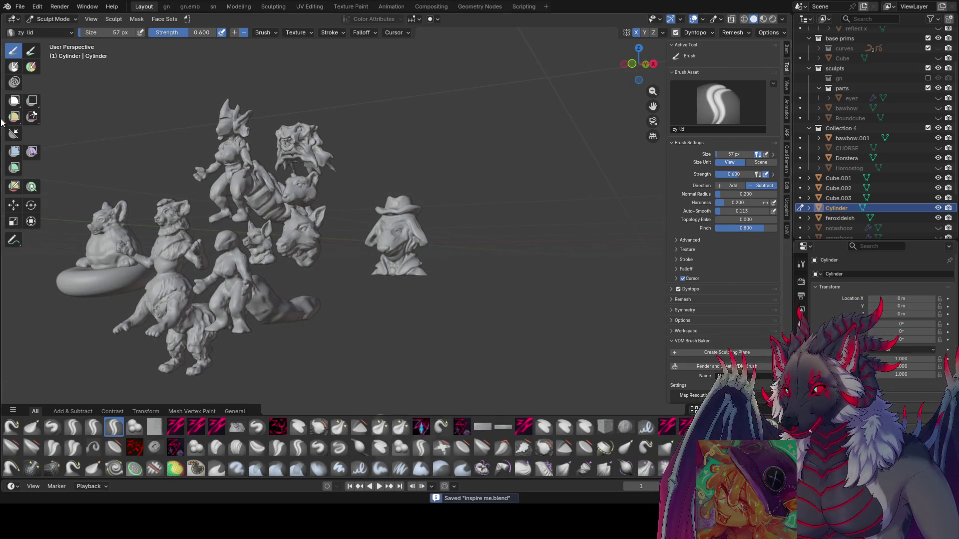
{"action": "left_click", "coordinate": [53, 19]}
{"action": "left_click", "coordinate": [50, 31]}
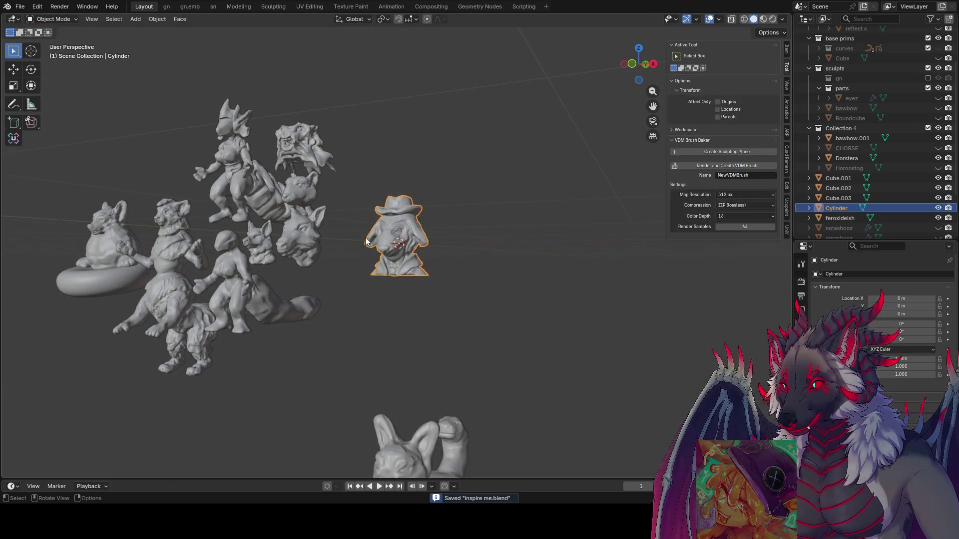
Move the hatted bust sideways along X and lower it 0.5 m along Z.
{"action": "key", "text": "g"}
{"action": "key", "text": "z"}
{"action": "key", "text": "x"}
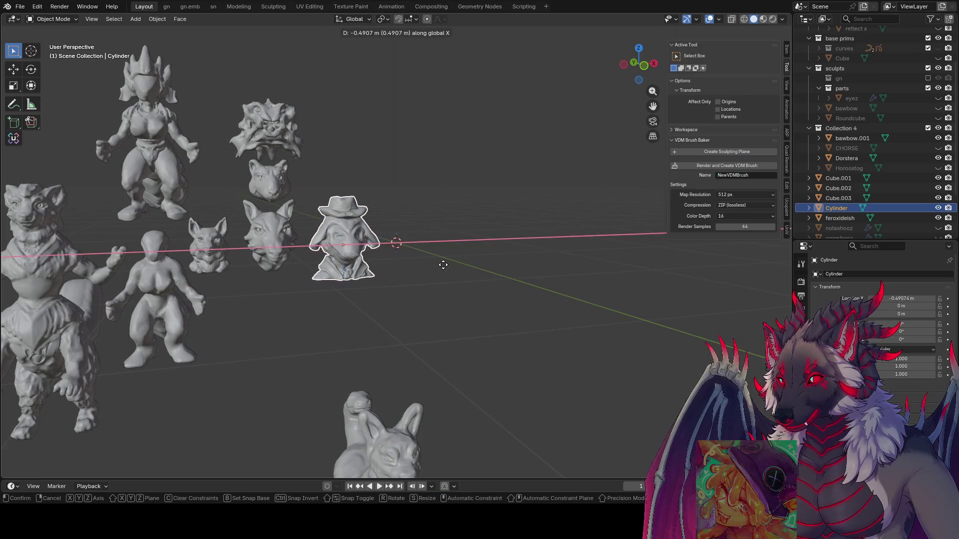
{"action": "left_click", "coordinate": [433, 266]}
{"action": "key", "text": "g"}
{"action": "key", "text": "z"}
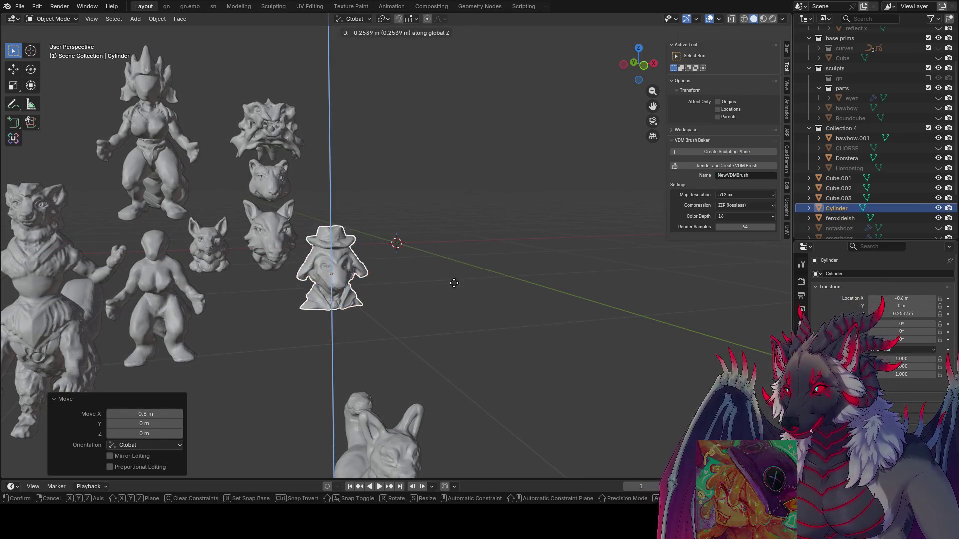
{"action": "left_click", "coordinate": [493, 307]}
{"action": "middle_click_drag", "start_coordinate": [493, 307], "coordinate": [467, 287]}
Shift the bust 0.5 m further left and 0.2 m lower to X −1.1, Z −0.7, then deselect it.
{"action": "key", "text": "g"}
{"action": "key", "text": "x"}
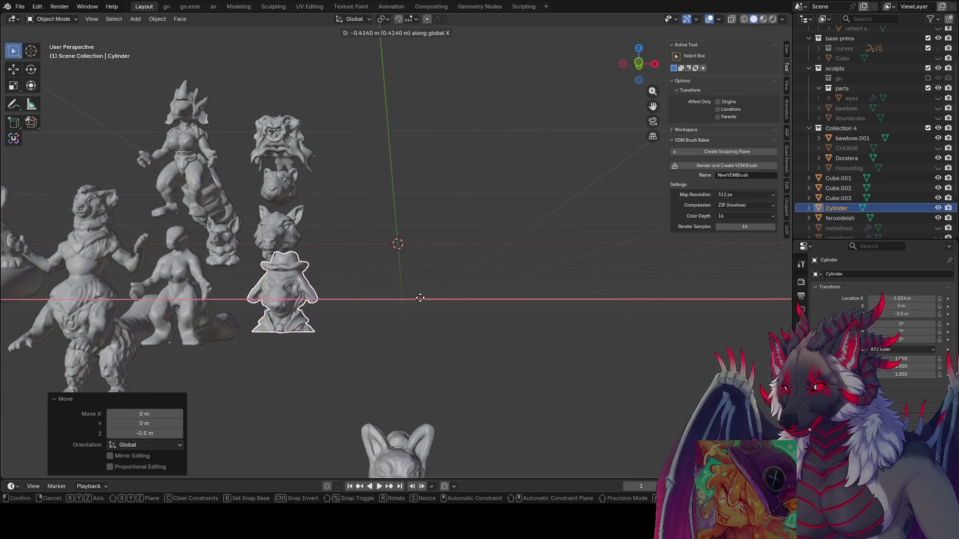
{"action": "left_click", "coordinate": [488, 312]}
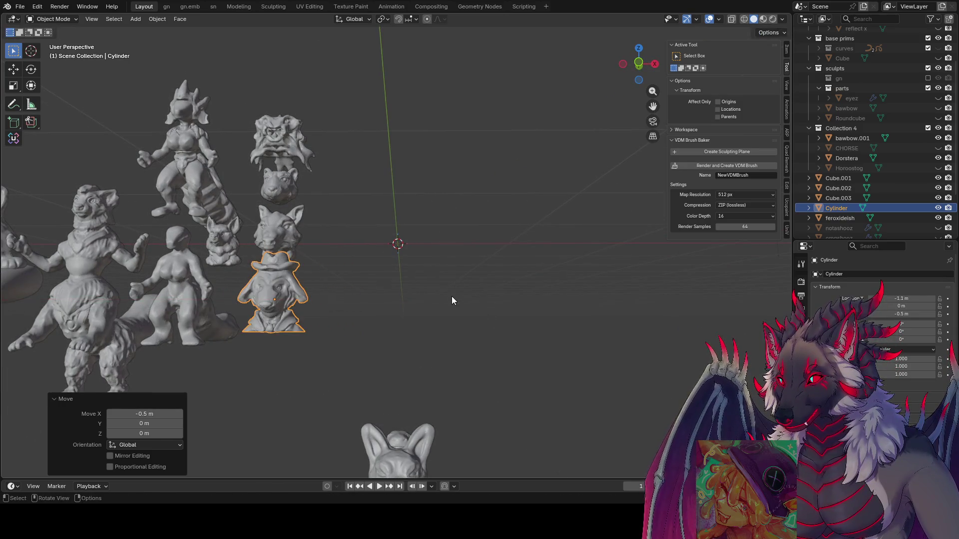
{"action": "key", "text": "g"}
{"action": "key", "text": "z"}
{"action": "left_click", "coordinate": [454, 322]}
{"action": "mouse_move", "coordinate": [454, 321]}
{"action": "middle_mouse_down"}
{"action": "mouse_move", "coordinate": [359, 322]}
{"action": "mouse_move", "coordinate": [336, 343]}
{"action": "mouse_move", "coordinate": [325, 318]}
{"action": "mouse_move", "coordinate": [442, 363]}
{"action": "mouse_move", "coordinate": [402, 370]}
{"action": "mouse_move", "coordinate": [450, 319]}
{"action": "middle_mouse_up"}
{"action": "left_click", "coordinate": [441, 363]}
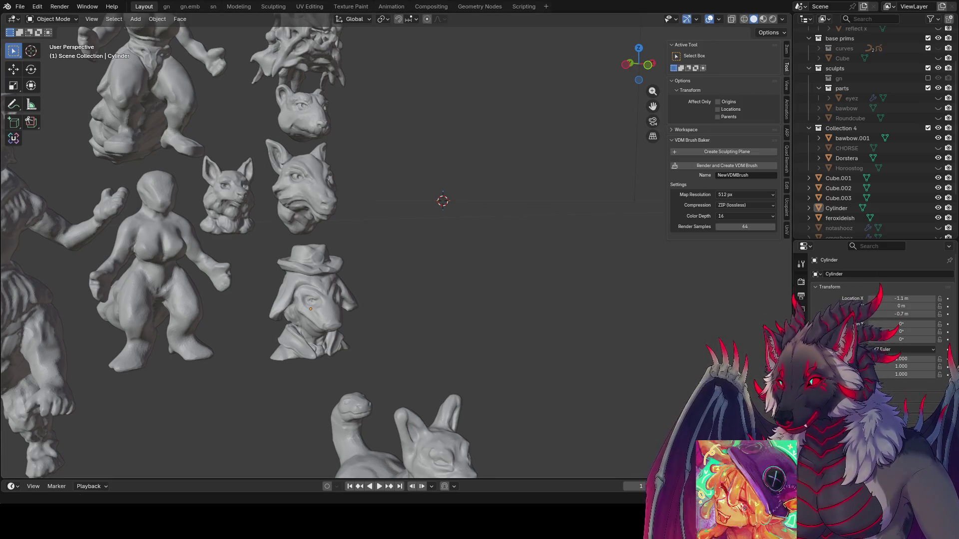
Save the file and open the search in the Shift+A add menu.
{"action": "scroll", "coordinate": [463, 219], "scroll_direction": "down", "scroll_amount": 5}
{"action": "middle_click_drag", "start_coordinate": [462, 220], "coordinate": [413, 245]}
{"action": "key", "text": "ctrl+s"}
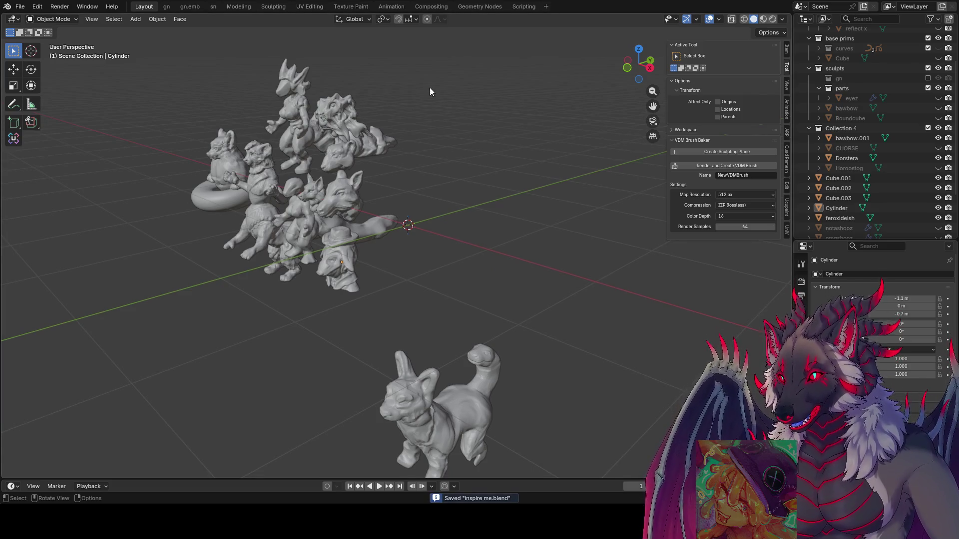
{"action": "middle_click_drag", "start_coordinate": [430, 88], "coordinate": [495, 105]}
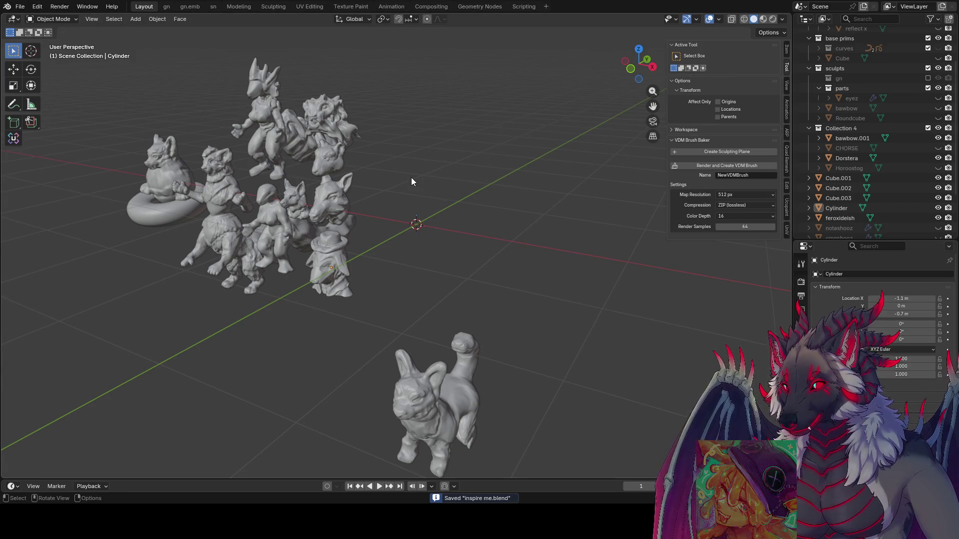
{"action": "middle_click_drag", "start_coordinate": [525, 204], "coordinate": [461, 180]}
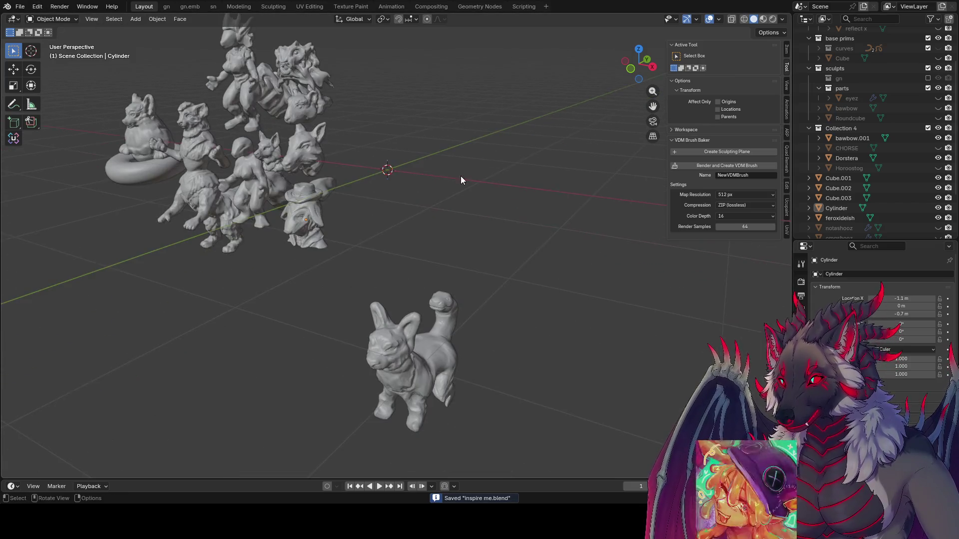
{"action": "key", "text": "shift+a"}
{"action": "left_click", "coordinate": [435, 199]}
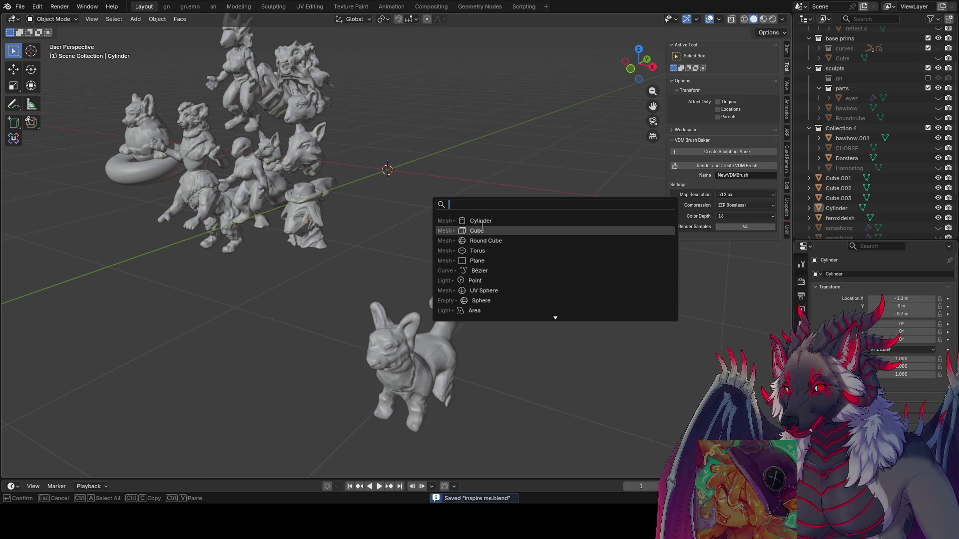
Add a cube and scale its mesh down to 0.3 in Edit Mode.
{"action": "left_click", "coordinate": [488, 230]}
{"action": "key", "text": "Tab"}
{"action": "key", "text": "s"}
{"action": "key", "text": "Return"}
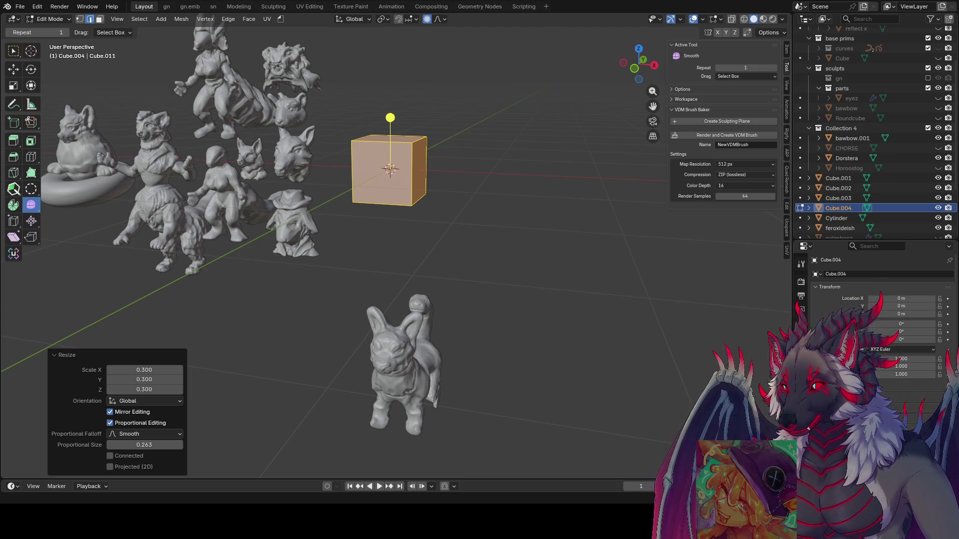
{"action": "middle_click_drag", "start_coordinate": [389, 250], "coordinate": [496, 185]}
{"action": "left_click", "coordinate": [499, 184]}
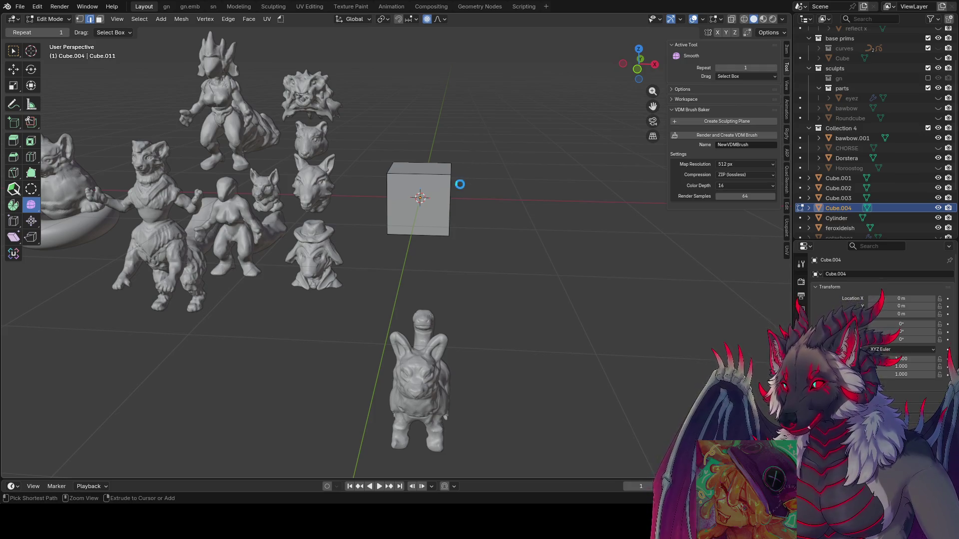
Save, return to Object Mode and switch the new cube into Sculpt Mode.
{"action": "key", "text": "ctrl+s"}
{"action": "key", "text": "Tab"}
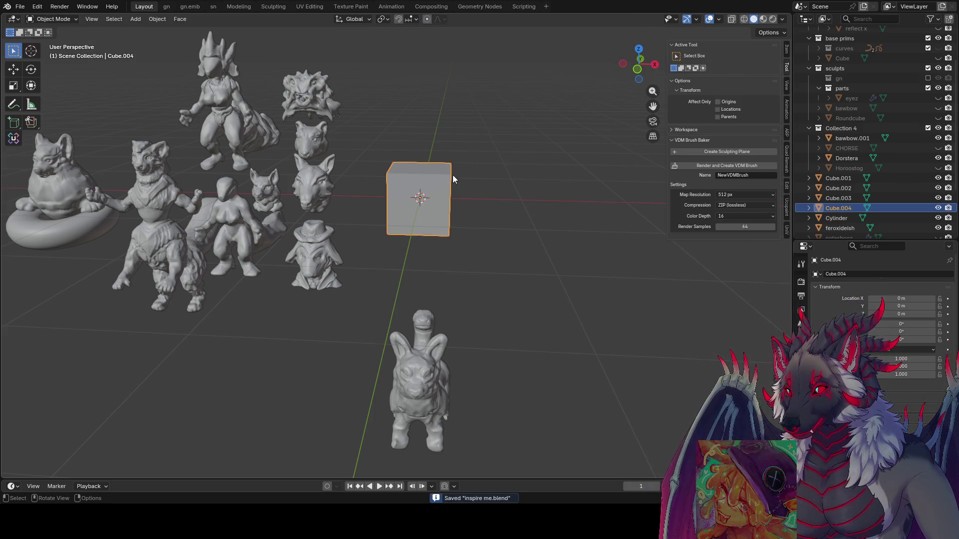
{"action": "key", "text": "ctrl+Tab"}
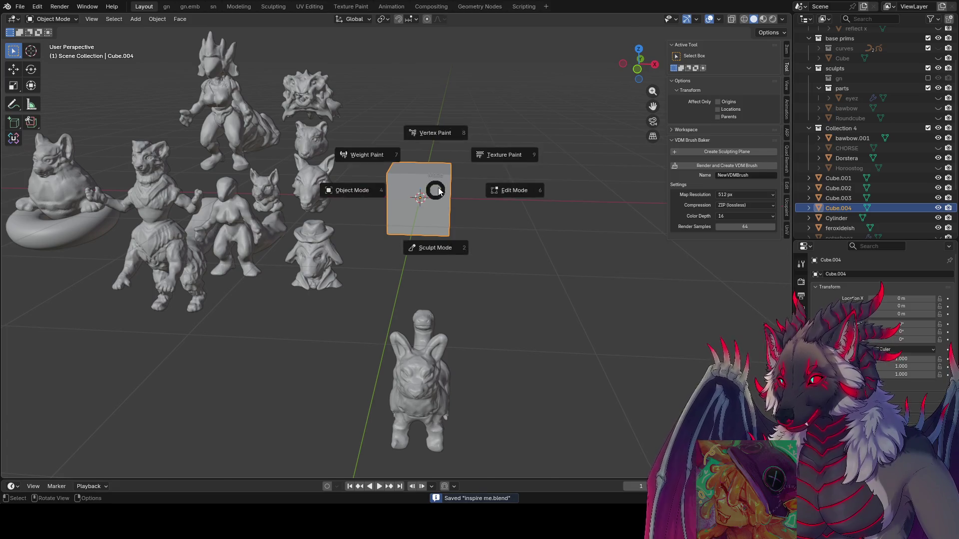
{"action": "left_click", "coordinate": [439, 250]}
Enable dynamic topology on the new cube.
{"action": "middle_click_drag", "start_coordinate": [436, 172], "coordinate": [688, 34]}
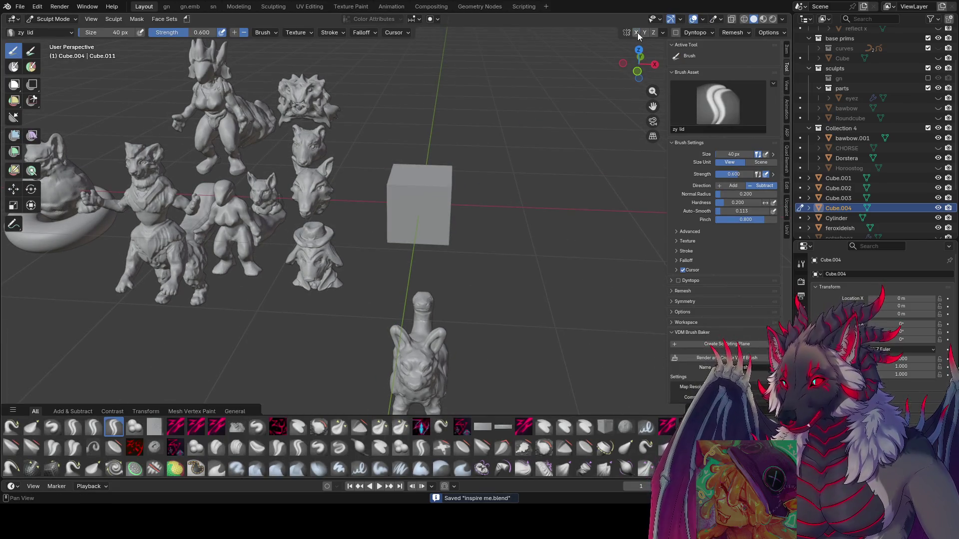
{"action": "left_click", "coordinate": [675, 33]}
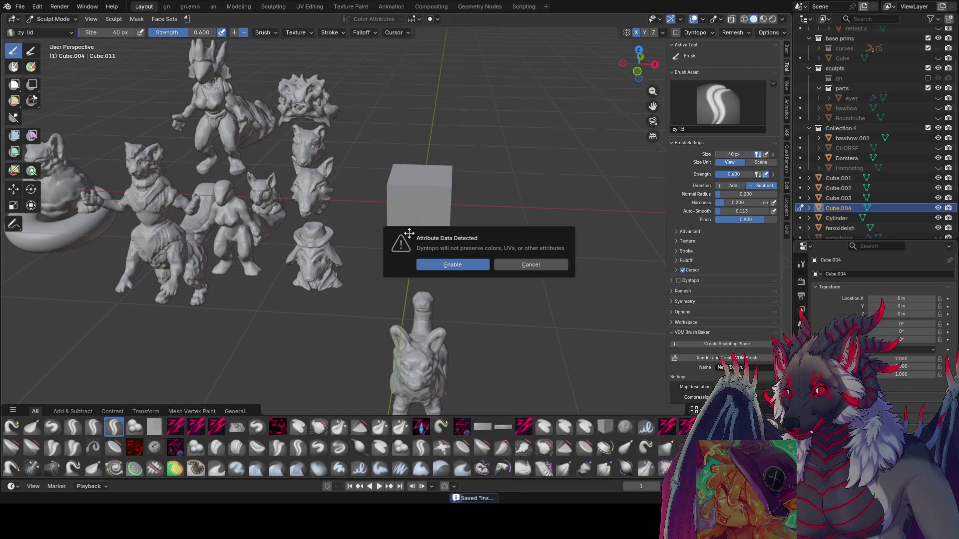
{"action": "left_click", "coordinate": [452, 265]}
Enlarge the brush and dent a ring into the cube's top, carving its upper right.
{"action": "mouse_move", "coordinate": [448, 220]}
{"action": "middle_mouse_down"}
{"action": "mouse_move", "coordinate": [445, 192]}
{"action": "mouse_move", "coordinate": [426, 223]}
{"action": "mouse_move", "coordinate": [428, 214]}
{"action": "middle_mouse_up"}
{"action": "key", "text": "bracketright"}
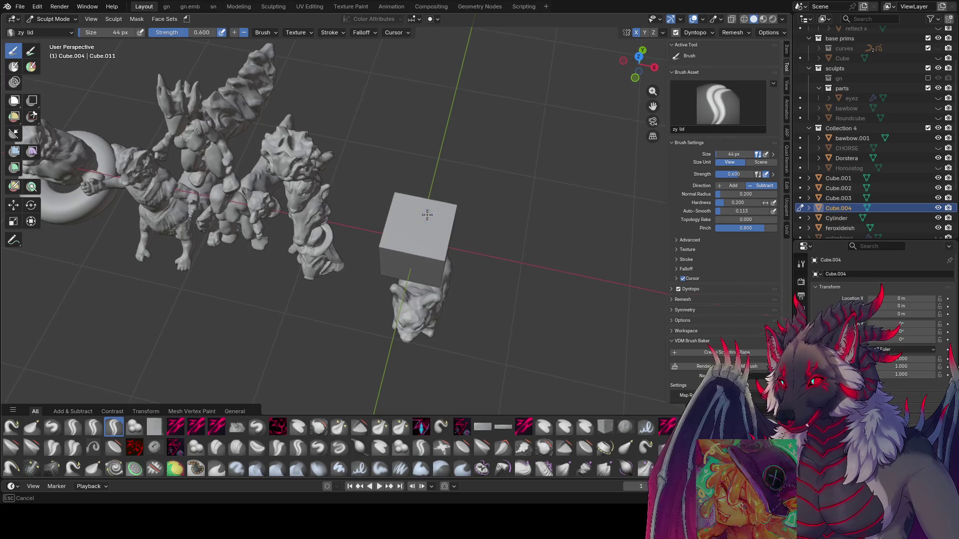
{"action": "mouse_move", "coordinate": [428, 214]}
{"action": "left_mouse_down"}
{"action": "mouse_move", "coordinate": [410, 219]}
{"action": "mouse_move", "coordinate": [422, 242]}
{"action": "mouse_move", "coordinate": [434, 213]}
{"action": "mouse_move", "coordinate": [426, 201]}
{"action": "mouse_move", "coordinate": [399, 228]}
{"action": "mouse_move", "coordinate": [429, 239]}
{"action": "mouse_move", "coordinate": [424, 204]}
{"action": "mouse_move", "coordinate": [414, 224]}
{"action": "mouse_move", "coordinate": [429, 235]}
{"action": "left_mouse_up"}
{"action": "key", "text": "bracketright"}
{"action": "key", "text": "bracketright"}
{"action": "key", "text": "bracketright"}
{"action": "mouse_move", "coordinate": [429, 235]}
{"action": "middle_mouse_down"}
{"action": "mouse_move", "coordinate": [450, 159]}
{"action": "mouse_move", "coordinate": [444, 185]}
{"action": "middle_mouse_up"}
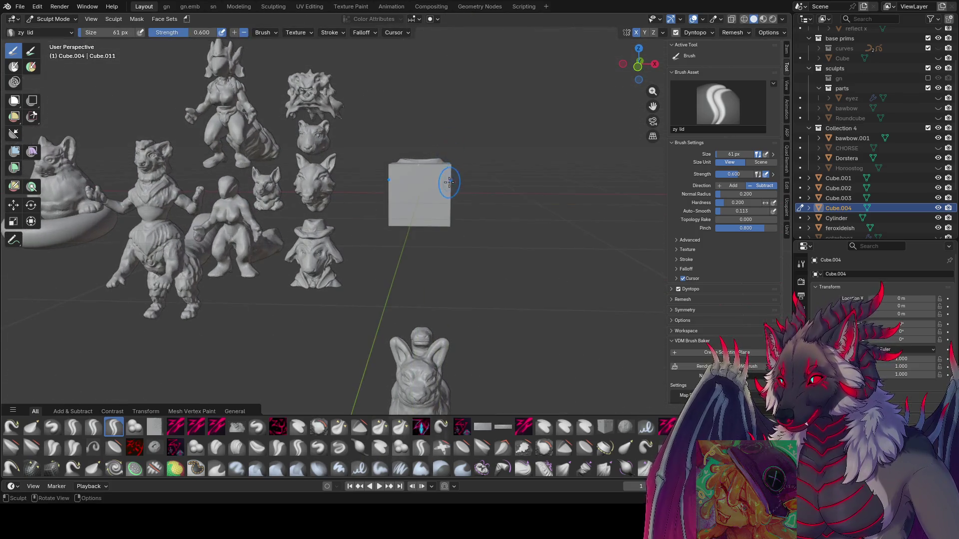
{"action": "mouse_move", "coordinate": [445, 185]}
{"action": "left_mouse_down"}
{"action": "mouse_move", "coordinate": [449, 172]}
{"action": "mouse_move", "coordinate": [438, 177]}
{"action": "left_mouse_up"}
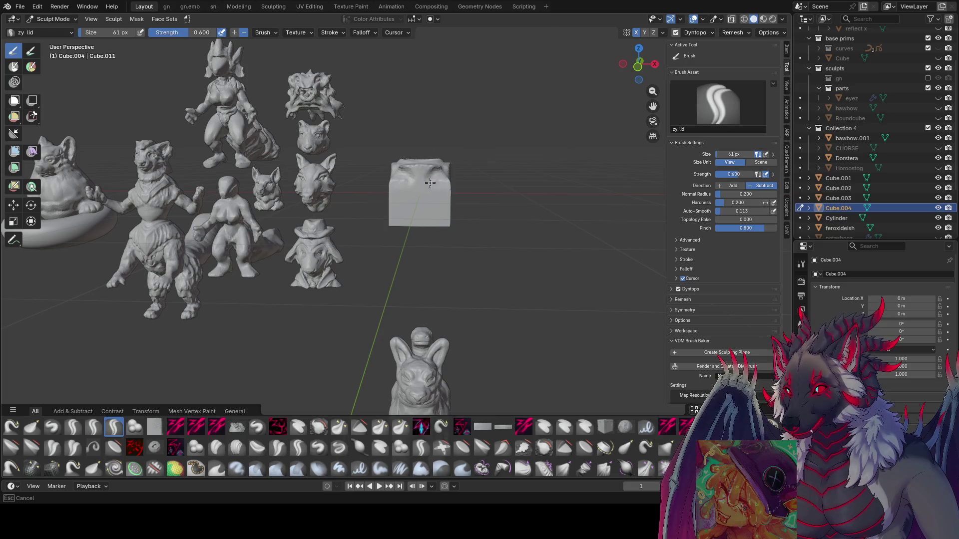
{"action": "middle_click_drag", "start_coordinate": [438, 177], "coordinate": [439, 179]}
{"action": "left_click_drag", "start_coordinate": [440, 179], "coordinate": [439, 181]}
{"action": "mouse_move", "coordinate": [439, 181]}
{"action": "middle_mouse_down"}
{"action": "mouse_move", "coordinate": [409, 199]}
{"action": "mouse_move", "coordinate": [426, 212]}
{"action": "mouse_move", "coordinate": [428, 242]}
{"action": "mouse_move", "coordinate": [424, 171]}
{"action": "middle_mouse_up"}
Set the brush to 90 px, then 72 px, and carve the cube's front face.
{"action": "key", "text": "f"}
{"action": "left_click", "coordinate": [424, 196]}
{"action": "key", "text": "f"}
{"action": "left_click", "coordinate": [439, 185]}
{"action": "left_click_drag", "start_coordinate": [440, 185], "coordinate": [427, 185]}
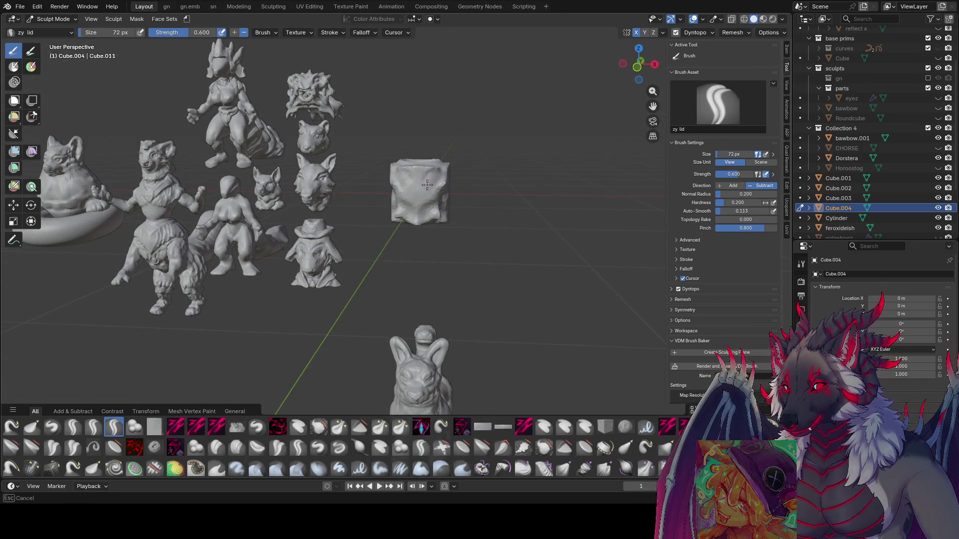
{"action": "mouse_move", "coordinate": [447, 177]}
{"action": "middle_mouse_down"}
{"action": "mouse_move", "coordinate": [383, 209]}
{"action": "mouse_move", "coordinate": [399, 194]}
{"action": "mouse_move", "coordinate": [401, 222]}
{"action": "mouse_move", "coordinate": [414, 210]}
{"action": "mouse_move", "coordinate": [458, 207]}
{"action": "middle_mouse_up"}
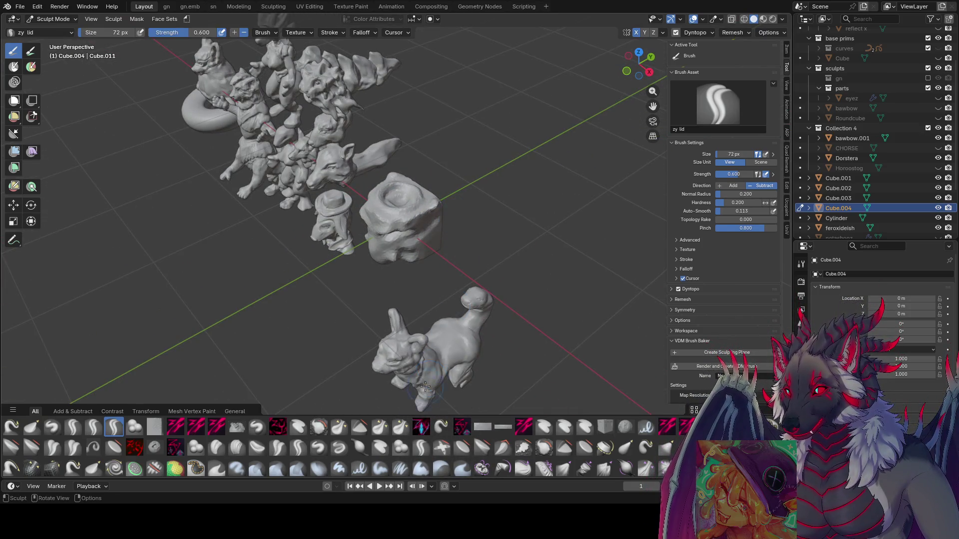
Pull two tall hook-shaped ears up from the cube top with the zy part hook brush.
{"action": "left_click", "coordinate": [441, 427]}
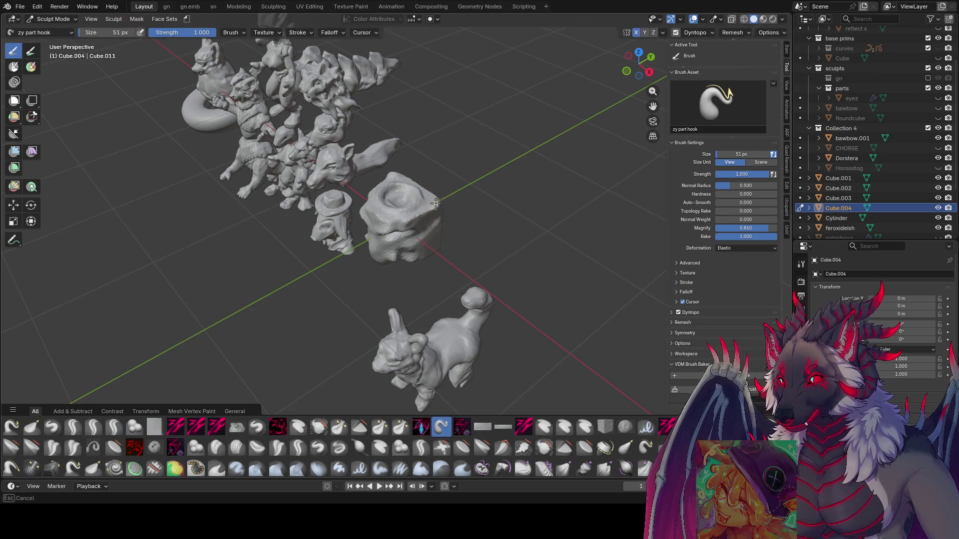
{"action": "middle_click_drag", "start_coordinate": [435, 204], "coordinate": [443, 156]}
{"action": "left_click_drag", "start_coordinate": [443, 156], "coordinate": [463, 112]}
{"action": "middle_click_drag", "start_coordinate": [463, 111], "coordinate": [437, 152]}
{"action": "left_click_drag", "start_coordinate": [437, 152], "coordinate": [430, 156]}
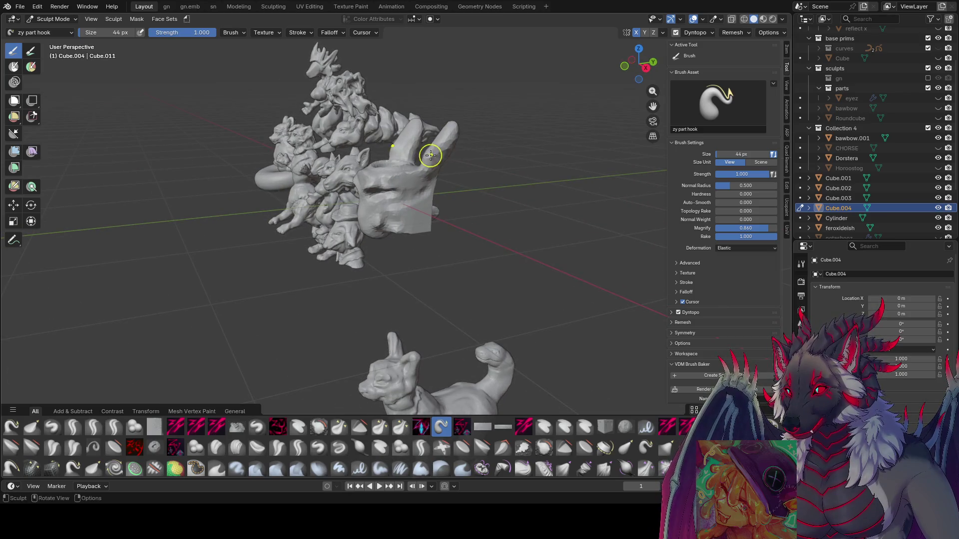
{"action": "key", "text": "bracketleft"}
{"action": "key", "text": "bracketleft"}
{"action": "key", "text": "bracketleft"}
{"action": "middle_click_drag", "start_coordinate": [430, 155], "coordinate": [509, 165]}
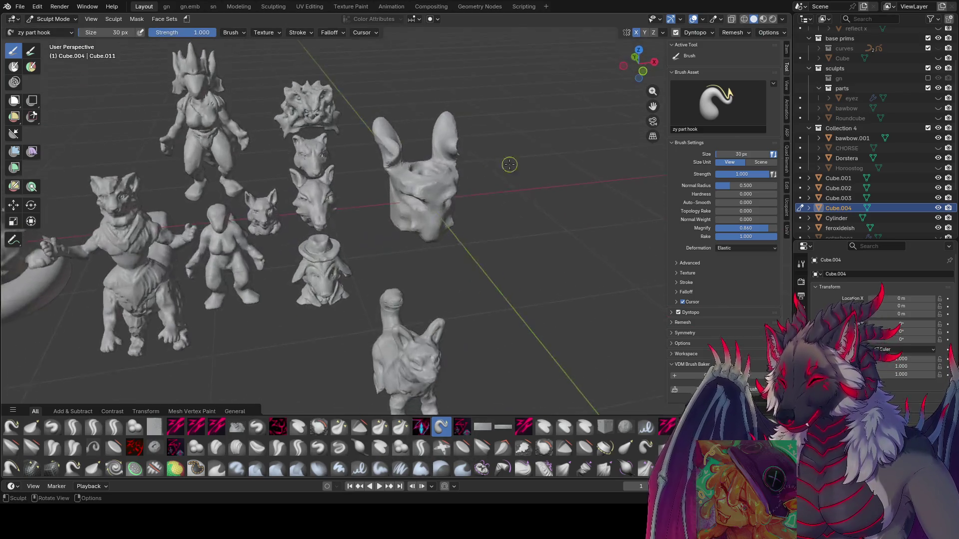
{"action": "key", "text": "bracketright"}
{"action": "key", "text": "bracketright"}
{"action": "key", "text": "bracketright"}
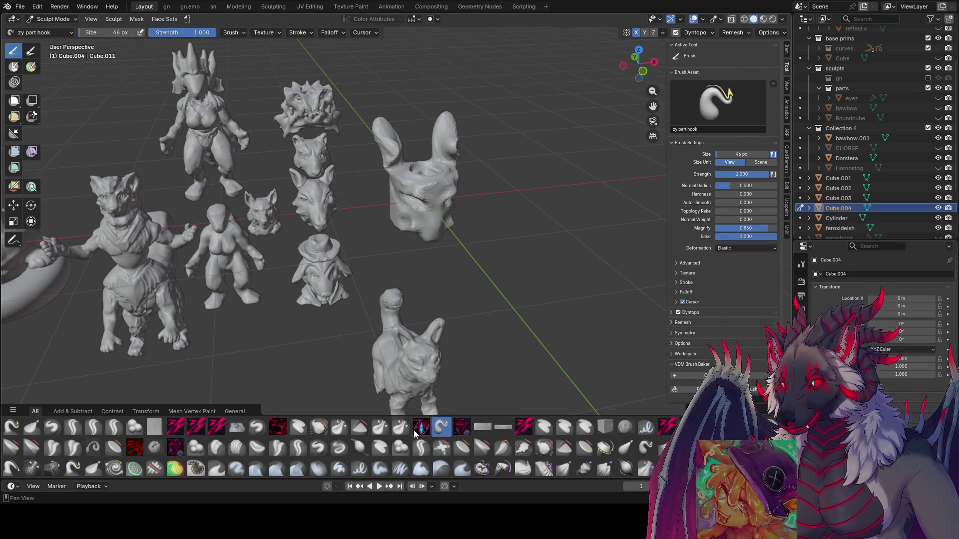
Smooth and flatten the ear surfaces with the Zy planar smooth brush, resized to 58 px.
{"action": "left_click", "coordinate": [461, 426]}
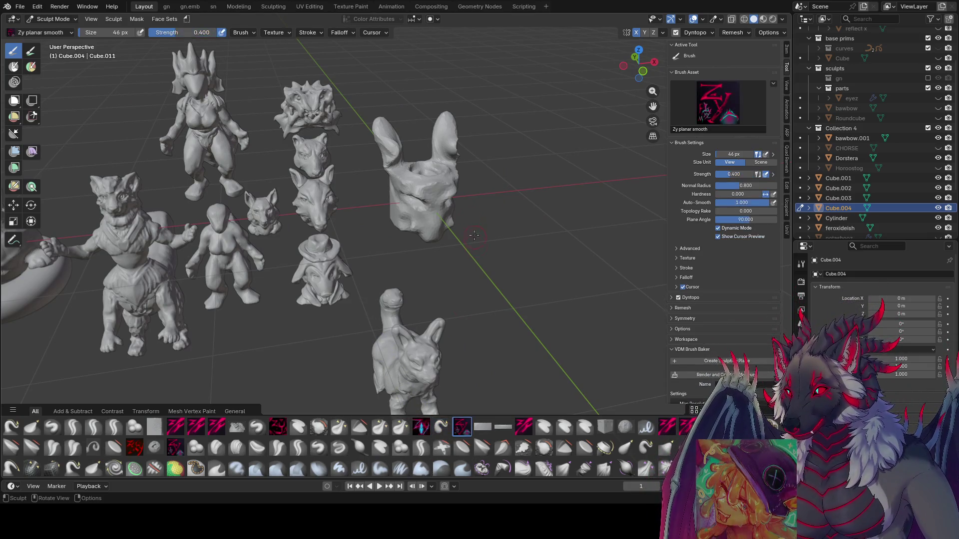
{"action": "middle_click_drag", "start_coordinate": [439, 210], "coordinate": [457, 148]}
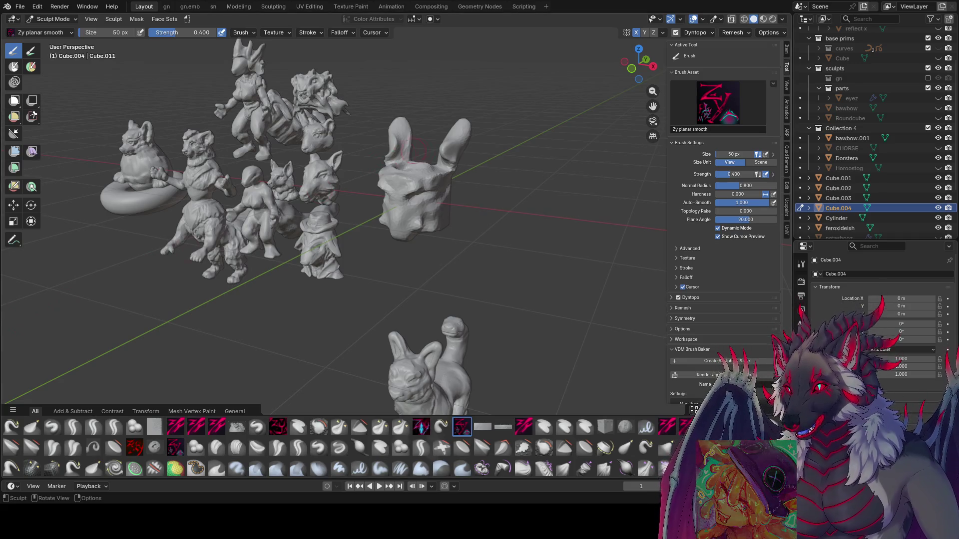
{"action": "mouse_move", "coordinate": [412, 149]}
{"action": "middle_mouse_down"}
{"action": "mouse_move", "coordinate": [459, 138]}
{"action": "mouse_move", "coordinate": [451, 152]}
{"action": "mouse_move", "coordinate": [465, 147]}
{"action": "middle_mouse_up"}
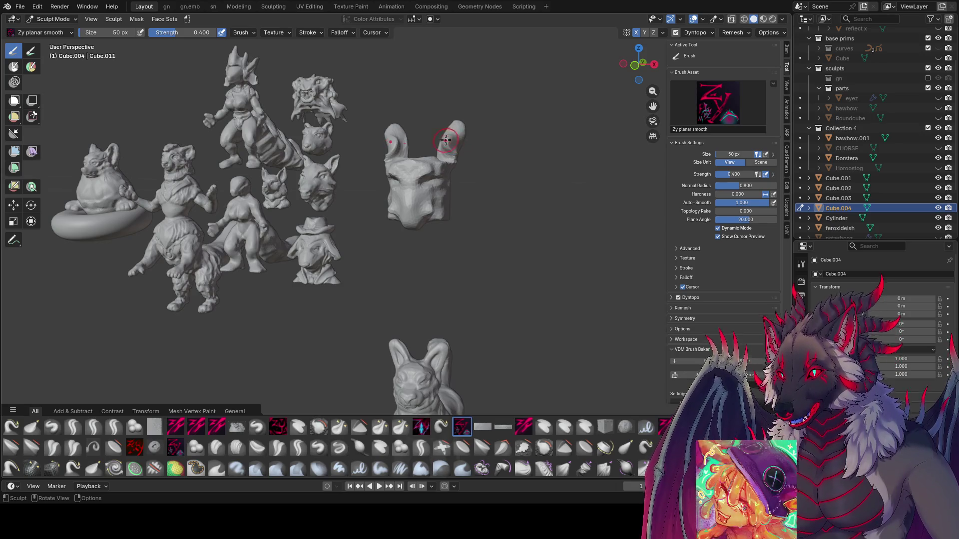
{"action": "mouse_move", "coordinate": [446, 140]}
{"action": "middle_mouse_down"}
{"action": "mouse_move", "coordinate": [469, 155]}
{"action": "mouse_move", "coordinate": [458, 141]}
{"action": "middle_mouse_up"}
{"action": "key", "text": "f"}
{"action": "left_click", "coordinate": [450, 145]}
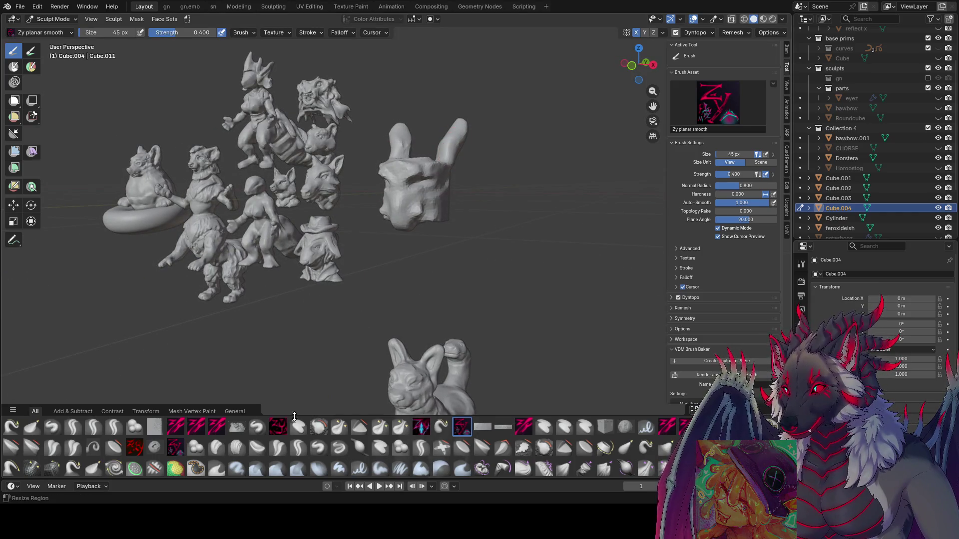
Carve flat panels into the head's face with the zy panelize brush at 39 px, then resize it to 49 px.
{"action": "left_click", "coordinate": [421, 427]}
{"action": "key", "text": "f"}
{"action": "left_click", "coordinate": [461, 198]}
{"action": "mouse_move", "coordinate": [461, 198]}
{"action": "middle_mouse_down"}
{"action": "mouse_move", "coordinate": [426, 145]}
{"action": "mouse_move", "coordinate": [410, 156]}
{"action": "mouse_move", "coordinate": [498, 169]}
{"action": "mouse_move", "coordinate": [474, 161]}
{"action": "mouse_move", "coordinate": [442, 200]}
{"action": "middle_mouse_up"}
{"action": "left_click_drag", "start_coordinate": [443, 201], "coordinate": [442, 201]}
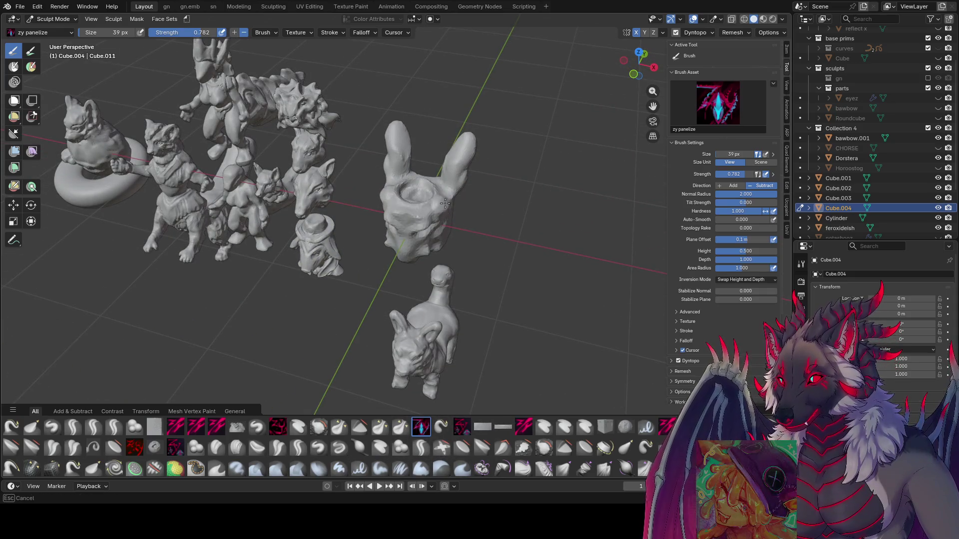
{"action": "mouse_move", "coordinate": [439, 188]}
{"action": "middle_mouse_down"}
{"action": "mouse_move", "coordinate": [448, 223]}
{"action": "mouse_move", "coordinate": [451, 180]}
{"action": "mouse_move", "coordinate": [460, 235]}
{"action": "mouse_move", "coordinate": [455, 190]}
{"action": "mouse_move", "coordinate": [392, 229]}
{"action": "middle_mouse_up"}
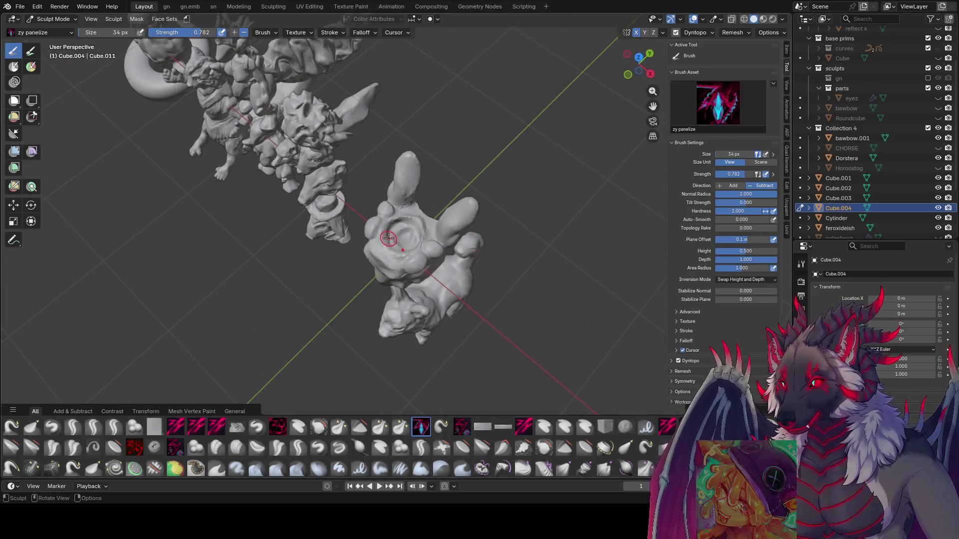
{"action": "key", "text": "bracketleft"}
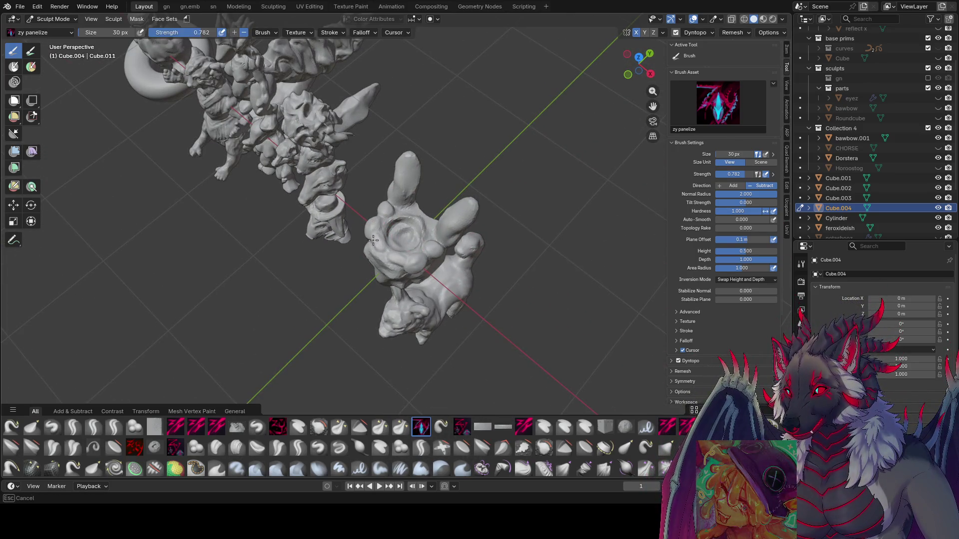
{"action": "mouse_move", "coordinate": [405, 214]}
{"action": "middle_mouse_down"}
{"action": "mouse_move", "coordinate": [461, 154]}
{"action": "mouse_move", "coordinate": [435, 150]}
{"action": "mouse_move", "coordinate": [454, 135]}
{"action": "mouse_move", "coordinate": [397, 161]}
{"action": "mouse_move", "coordinate": [393, 148]}
{"action": "mouse_move", "coordinate": [423, 161]}
{"action": "mouse_move", "coordinate": [400, 174]}
{"action": "middle_mouse_up"}
{"action": "key", "text": "f"}
{"action": "left_click", "coordinate": [397, 161]}
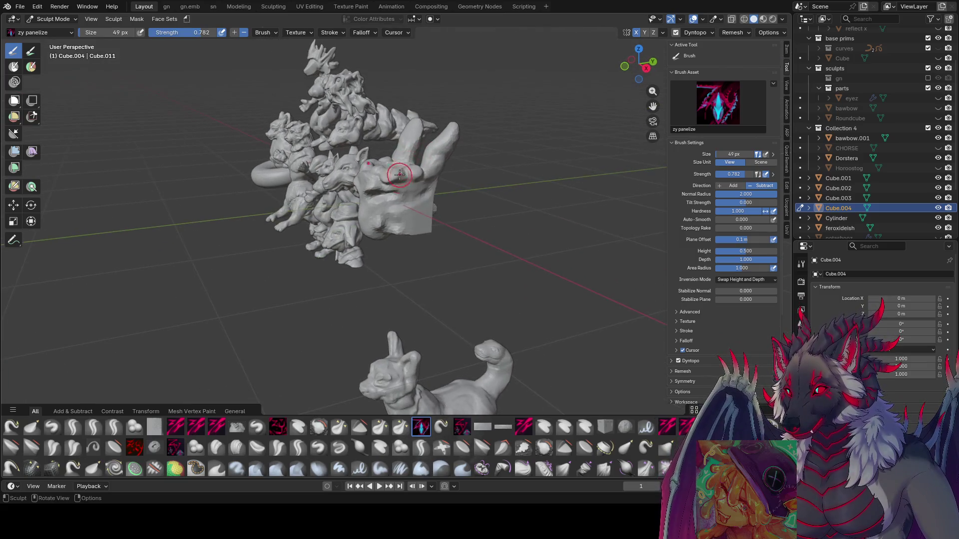
Enlarge the Grab brush to 91 px, pull the lower face into a muzzle, and save inspire me.blend.
{"action": "key", "text": "g"}
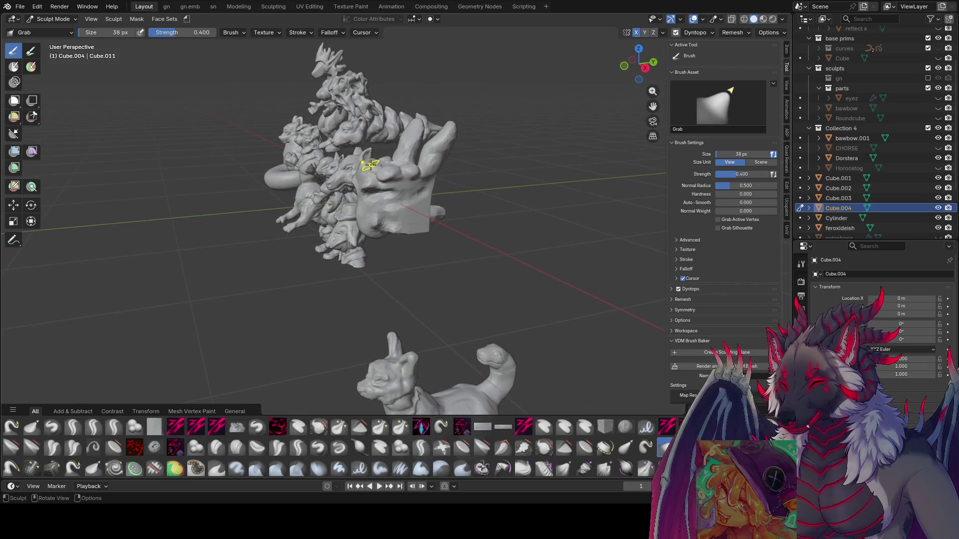
{"action": "mouse_move", "coordinate": [371, 152]}
{"action": "middle_mouse_down"}
{"action": "mouse_move", "coordinate": [443, 136]}
{"action": "mouse_move", "coordinate": [430, 154]}
{"action": "mouse_move", "coordinate": [483, 104]}
{"action": "mouse_move", "coordinate": [503, 125]}
{"action": "mouse_move", "coordinate": [396, 154]}
{"action": "middle_mouse_up"}
{"action": "key", "text": "f"}
{"action": "left_click", "coordinate": [388, 194]}
{"action": "key", "text": "f"}
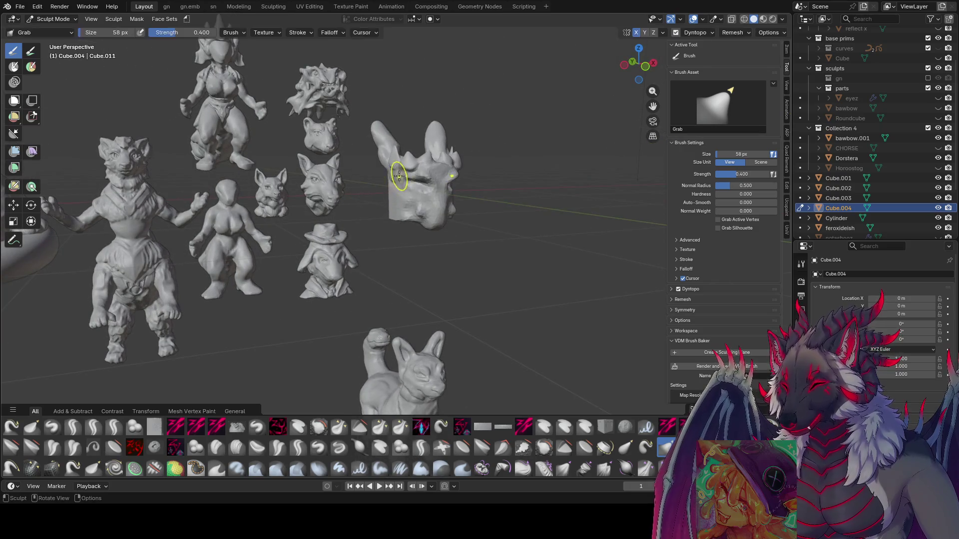
{"action": "left_click", "coordinate": [388, 181]}
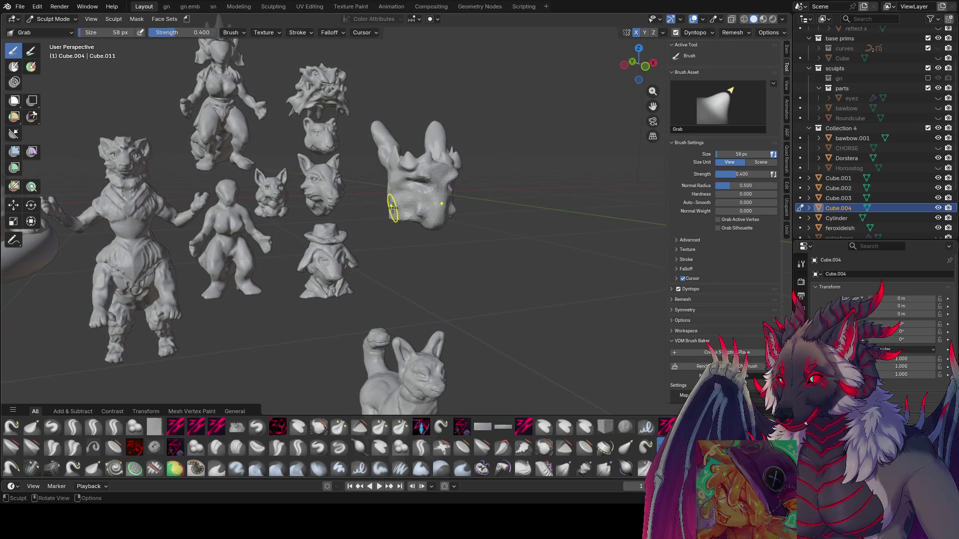
{"action": "mouse_move", "coordinate": [393, 207]}
{"action": "middle_mouse_down"}
{"action": "mouse_move", "coordinate": [381, 208]}
{"action": "mouse_move", "coordinate": [454, 186]}
{"action": "mouse_move", "coordinate": [421, 214]}
{"action": "mouse_move", "coordinate": [415, 240]}
{"action": "middle_mouse_up"}
{"action": "key", "text": "f"}
{"action": "left_click", "coordinate": [421, 214]}
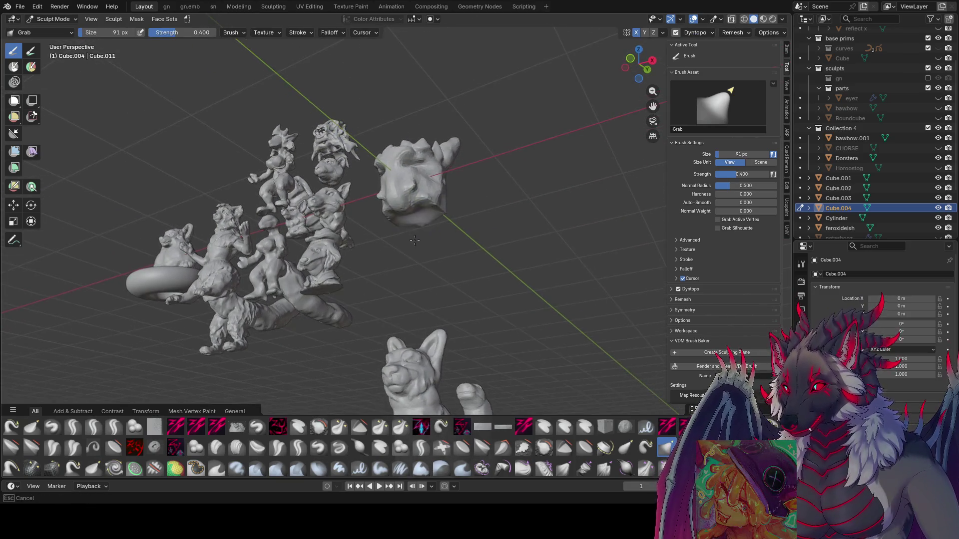
{"action": "left_click_drag", "start_coordinate": [417, 224], "coordinate": [407, 199]}
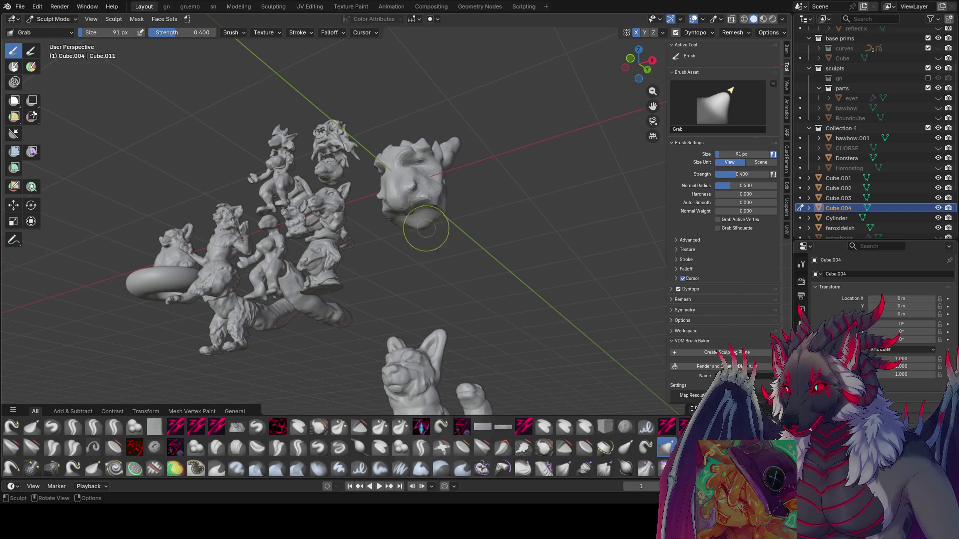
{"action": "mouse_move", "coordinate": [426, 223]}
{"action": "middle_mouse_down"}
{"action": "mouse_move", "coordinate": [455, 267]}
{"action": "mouse_move", "coordinate": [421, 253]}
{"action": "mouse_move", "coordinate": [406, 208]}
{"action": "middle_mouse_up"}
{"action": "key", "text": "ctrl+s"}
Shrink the zy cleave brush to 23 px and cut a crease into the side of the head.
{"action": "left_click", "coordinate": [175, 427]}
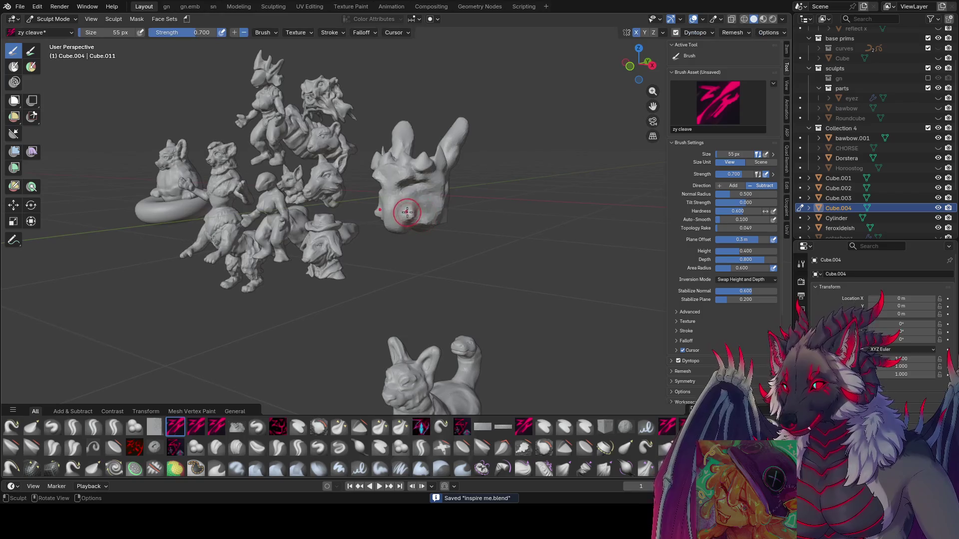
{"action": "key", "text": "f"}
{"action": "left_click", "coordinate": [411, 213]}
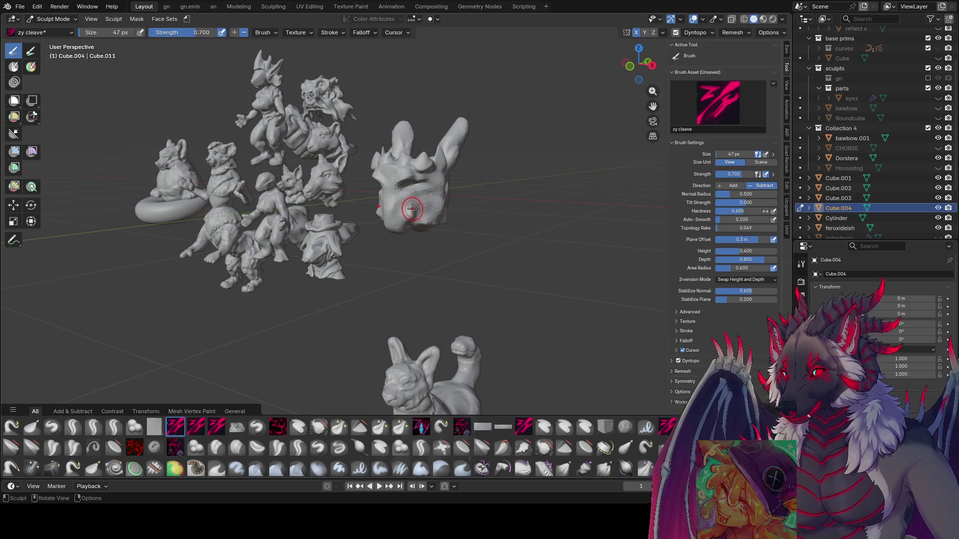
{"action": "key", "text": "f"}
{"action": "mouse_move", "coordinate": [423, 212]}
{"action": "middle_mouse_down"}
{"action": "mouse_move", "coordinate": [377, 212]}
{"action": "mouse_move", "coordinate": [435, 189]}
{"action": "mouse_move", "coordinate": [421, 225]}
{"action": "mouse_move", "coordinate": [370, 199]}
{"action": "mouse_move", "coordinate": [378, 202]}
{"action": "mouse_move", "coordinate": [389, 179]}
{"action": "mouse_move", "coordinate": [379, 201]}
{"action": "mouse_move", "coordinate": [417, 187]}
{"action": "middle_mouse_up"}
{"action": "left_click", "coordinate": [409, 207]}
{"action": "key", "text": "f"}
{"action": "left_click", "coordinate": [408, 214]}
{"action": "key", "text": "f"}
{"action": "left_click", "coordinate": [434, 188]}
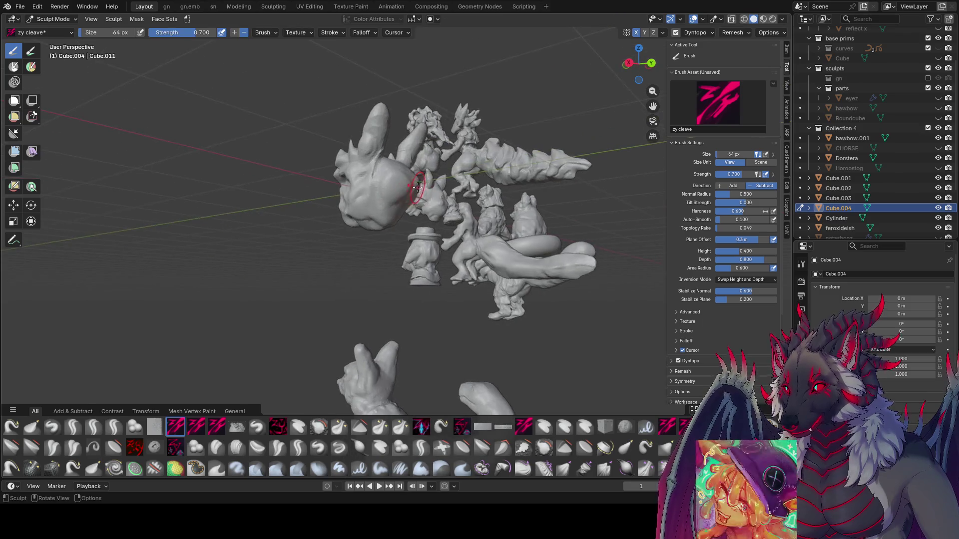
{"action": "mouse_move", "coordinate": [469, 162]}
{"action": "middle_mouse_down"}
{"action": "mouse_move", "coordinate": [396, 181]}
{"action": "mouse_move", "coordinate": [359, 212]}
{"action": "mouse_move", "coordinate": [382, 195]}
{"action": "mouse_move", "coordinate": [339, 197]}
{"action": "mouse_move", "coordinate": [451, 173]}
{"action": "middle_mouse_up"}
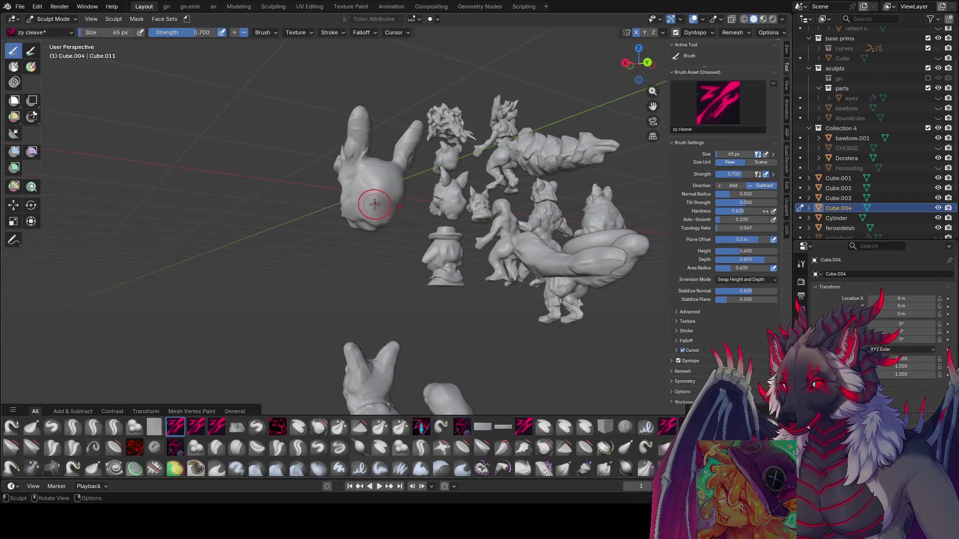
Switch to the zy lid brush and size it down to 59 px.
{"action": "mouse_move", "coordinate": [375, 204]}
{"action": "middle_mouse_down"}
{"action": "mouse_move", "coordinate": [396, 212]}
{"action": "mouse_move", "coordinate": [423, 189]}
{"action": "mouse_move", "coordinate": [382, 194]}
{"action": "mouse_move", "coordinate": [300, 99]}
{"action": "mouse_move", "coordinate": [200, 43]}
{"action": "mouse_move", "coordinate": [465, 200]}
{"action": "mouse_move", "coordinate": [320, 278]}
{"action": "middle_mouse_up"}
{"action": "key", "text": "bracketright"}
{"action": "key", "text": "bracketright"}
{"action": "key", "text": "bracketright"}
{"action": "key", "text": "bracketleft"}
{"action": "key", "text": "bracketleft"}
{"action": "key", "text": "bracketleft"}
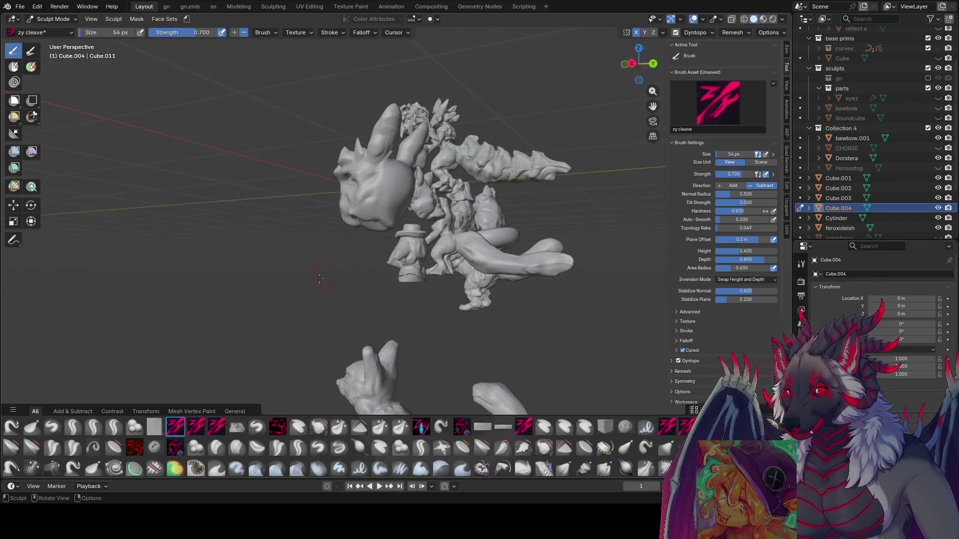
{"action": "left_click", "coordinate": [116, 426]}
{"action": "mouse_move", "coordinate": [389, 199]}
{"action": "middle_mouse_down"}
{"action": "mouse_move", "coordinate": [350, 202]}
{"action": "mouse_move", "coordinate": [400, 199]}
{"action": "mouse_move", "coordinate": [390, 200]}
{"action": "mouse_move", "coordinate": [418, 210]}
{"action": "mouse_move", "coordinate": [418, 225]}
{"action": "mouse_move", "coordinate": [401, 227]}
{"action": "mouse_move", "coordinate": [380, 190]}
{"action": "mouse_move", "coordinate": [368, 195]}
{"action": "middle_mouse_up"}
{"action": "key", "text": "bracketleft"}
{"action": "key", "text": "bracketleft"}
{"action": "key", "text": "bracketleft"}
{"action": "key", "text": "bracketleft"}
Push in the face surface with the zy lid brush at 50 px and save inspire me.blend.
{"action": "key", "text": "bracketright"}
{"action": "key", "text": "bracketright"}
{"action": "key", "text": "bracketright"}
{"action": "key", "text": "bracketright"}
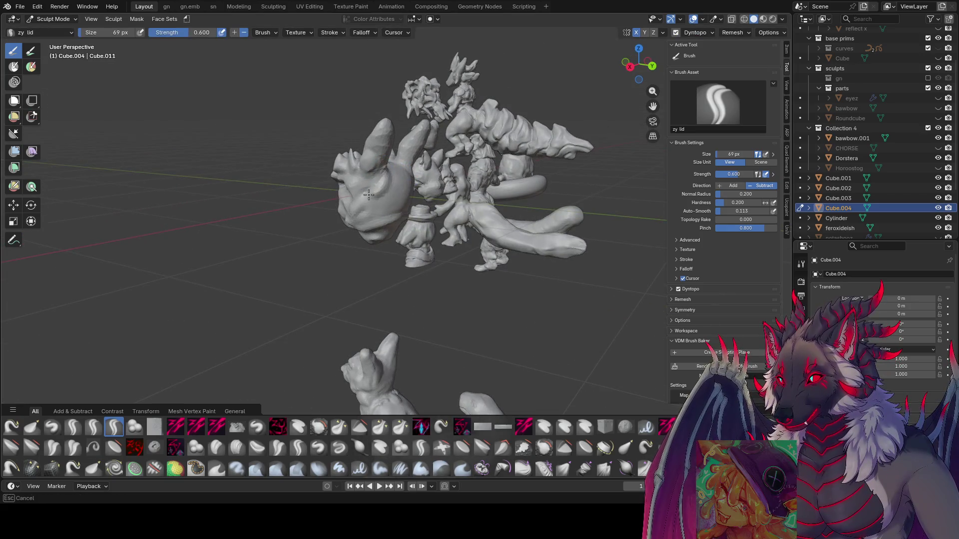
{"action": "left_click_drag", "start_coordinate": [368, 195], "coordinate": [372, 194]}
{"action": "middle_click_drag", "start_coordinate": [386, 190], "coordinate": [417, 167]}
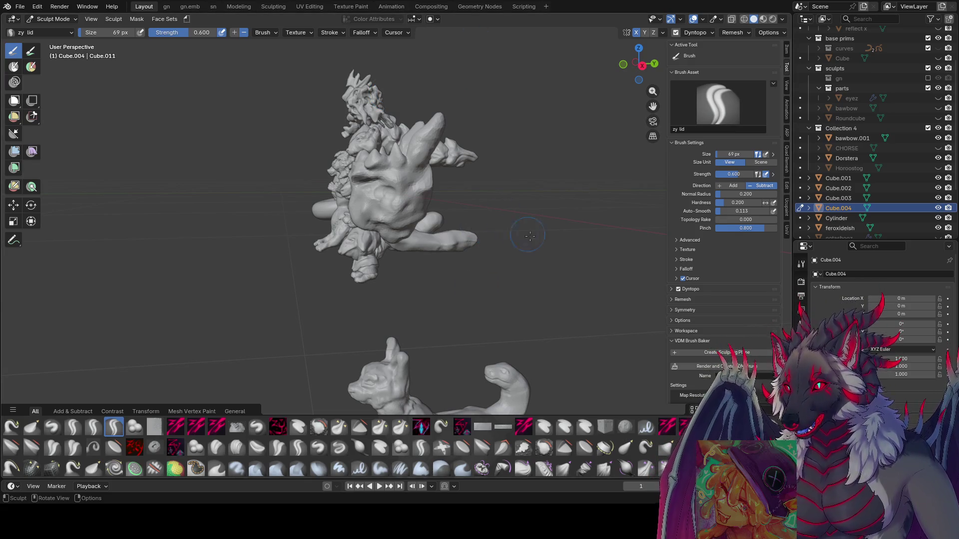
{"action": "middle_click_drag", "start_coordinate": [535, 268], "coordinate": [559, 261]}
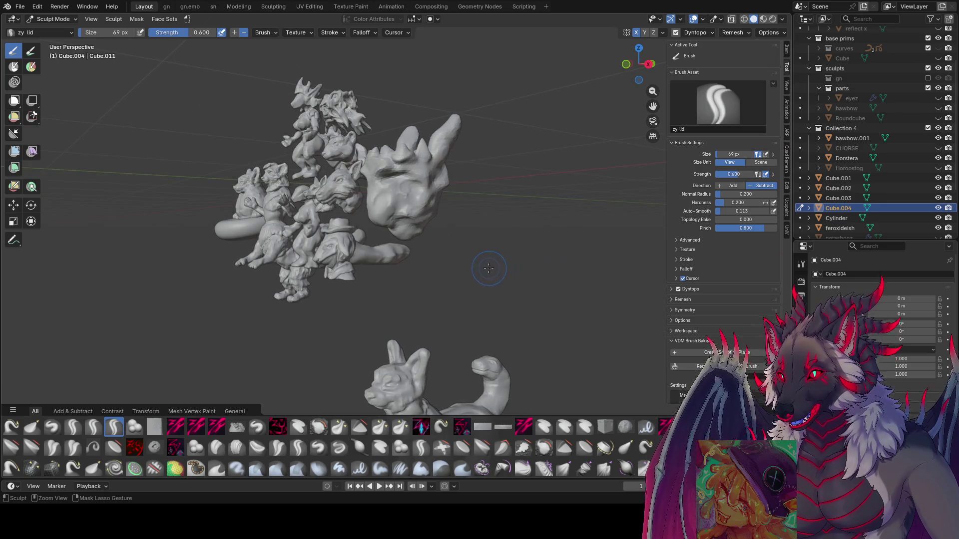
{"action": "key", "text": "ctrl+s"}
Orbit around the head and resize the brush to 54 px.
{"action": "middle_click_drag", "start_coordinate": [502, 247], "coordinate": [577, 250]}
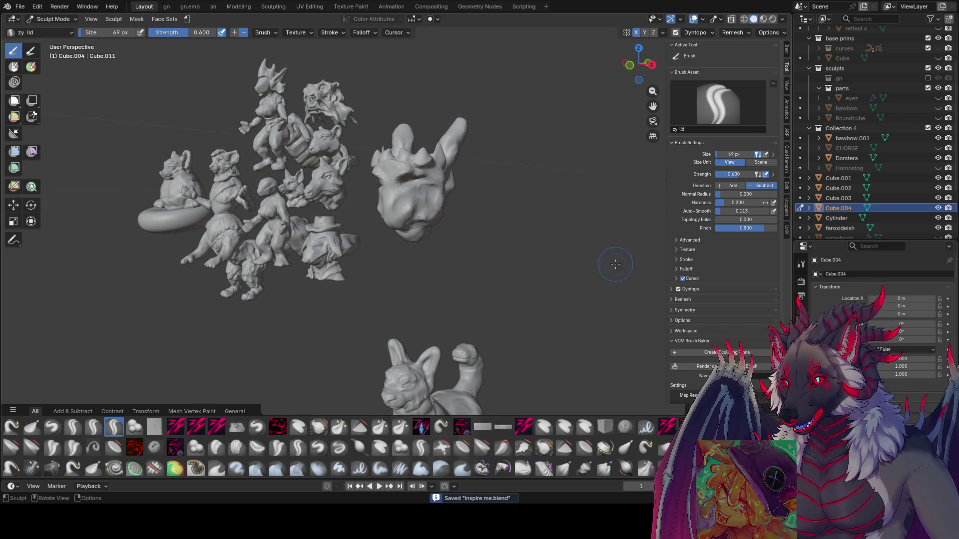
{"action": "mouse_move", "coordinate": [420, 187]}
{"action": "middle_mouse_down"}
{"action": "mouse_move", "coordinate": [372, 174]}
{"action": "mouse_move", "coordinate": [396, 167]}
{"action": "mouse_move", "coordinate": [407, 182]}
{"action": "mouse_move", "coordinate": [363, 182]}
{"action": "mouse_move", "coordinate": [387, 181]}
{"action": "mouse_move", "coordinate": [381, 161]}
{"action": "mouse_move", "coordinate": [534, 251]}
{"action": "middle_mouse_up"}
{"action": "key", "text": "bracketleft"}
{"action": "key", "text": "bracketleft"}
{"action": "key", "text": "bracketleft"}
{"action": "key", "text": "bracketright"}
{"action": "key", "text": "bracketright"}
{"action": "key", "text": "bracketright"}
Switch to the Grab brush and size it to about 74 px around the head.
{"action": "key", "text": "g"}
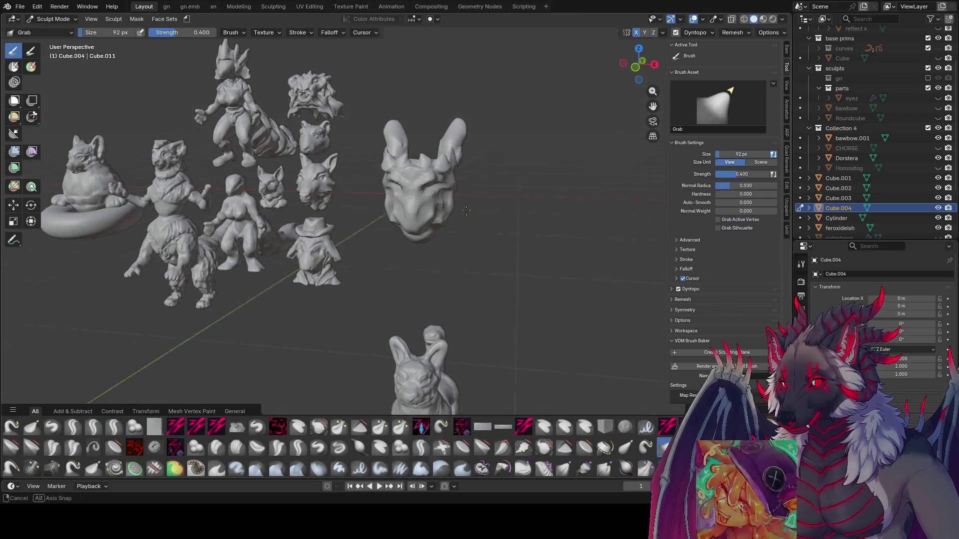
{"action": "mouse_move", "coordinate": [465, 254]}
{"action": "middle_mouse_down"}
{"action": "mouse_move", "coordinate": [448, 193]}
{"action": "mouse_move", "coordinate": [476, 185]}
{"action": "mouse_move", "coordinate": [453, 177]}
{"action": "mouse_move", "coordinate": [467, 190]}
{"action": "mouse_move", "coordinate": [453, 188]}
{"action": "mouse_move", "coordinate": [484, 193]}
{"action": "mouse_move", "coordinate": [477, 181]}
{"action": "mouse_move", "coordinate": [504, 166]}
{"action": "middle_mouse_up"}
{"action": "key", "text": "bracketleft"}
{"action": "key", "text": "bracketleft"}
{"action": "key", "text": "bracketleft"}
{"action": "key", "text": "bracketright"}
{"action": "key", "text": "bracketright"}
{"action": "key", "text": "bracketright"}
{"action": "key", "text": "bracketright"}
{"action": "key", "text": "bracketright"}
{"action": "key", "text": "bracketright"}
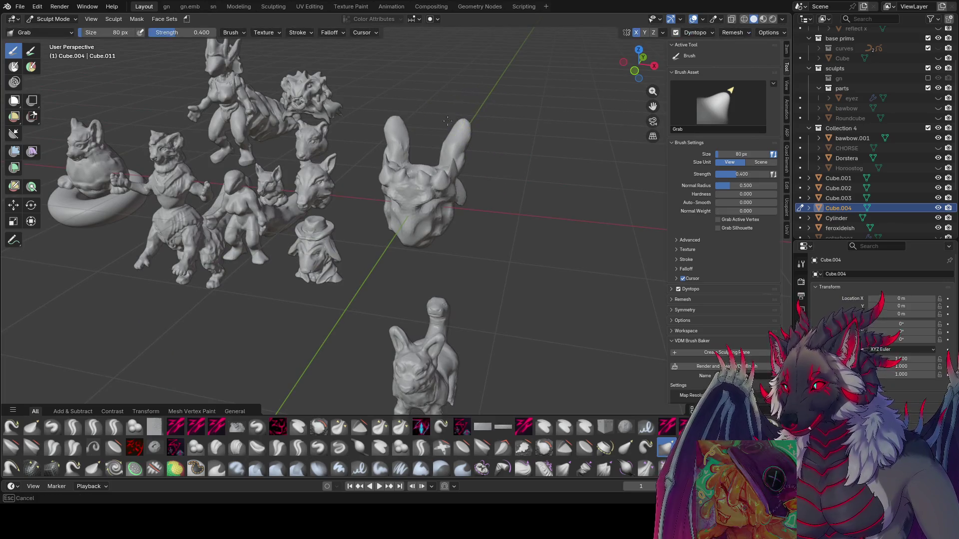
{"action": "mouse_move", "coordinate": [454, 135]}
{"action": "middle_mouse_down"}
{"action": "mouse_move", "coordinate": [463, 114]}
{"action": "mouse_move", "coordinate": [435, 166]}
{"action": "mouse_move", "coordinate": [486, 178]}
{"action": "mouse_move", "coordinate": [459, 174]}
{"action": "mouse_move", "coordinate": [465, 195]}
{"action": "mouse_move", "coordinate": [479, 167]}
{"action": "mouse_move", "coordinate": [501, 157]}
{"action": "mouse_move", "coordinate": [464, 109]}
{"action": "mouse_move", "coordinate": [456, 107]}
{"action": "mouse_move", "coordinate": [454, 122]}
{"action": "mouse_move", "coordinate": [484, 118]}
{"action": "mouse_move", "coordinate": [432, 159]}
{"action": "middle_mouse_up"}
{"action": "key", "text": "bracketleft"}
{"action": "key", "text": "bracketleft"}
{"action": "key", "text": "bracketright"}
{"action": "key", "text": "bracketright"}
{"action": "key", "text": "bracketright"}
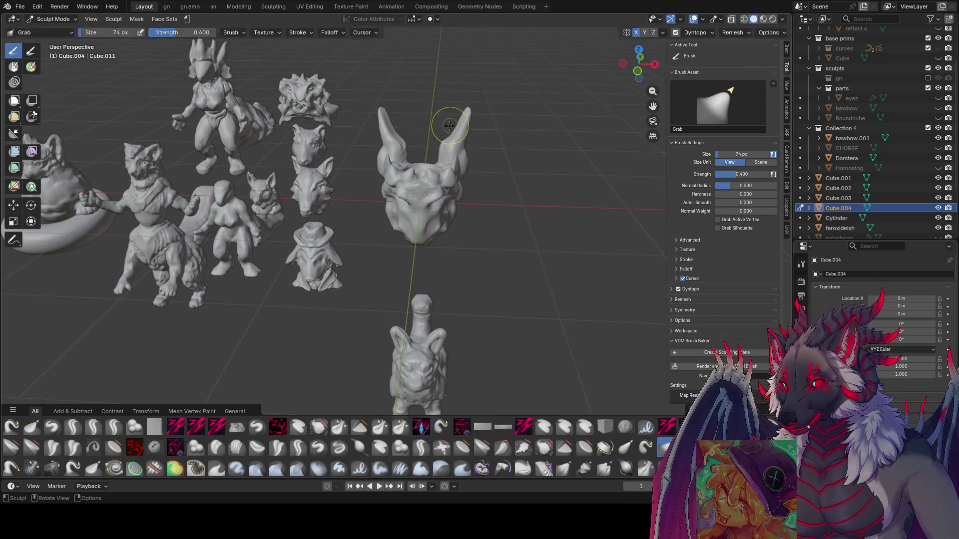
{"action": "key", "text": "bracketleft"}
{"action": "key", "text": "bracketleft"}
Orbit around the new head and sculpt cluster, saving inspire me.blend.
{"action": "middle_click_drag", "start_coordinate": [466, 107], "coordinate": [450, 145]}
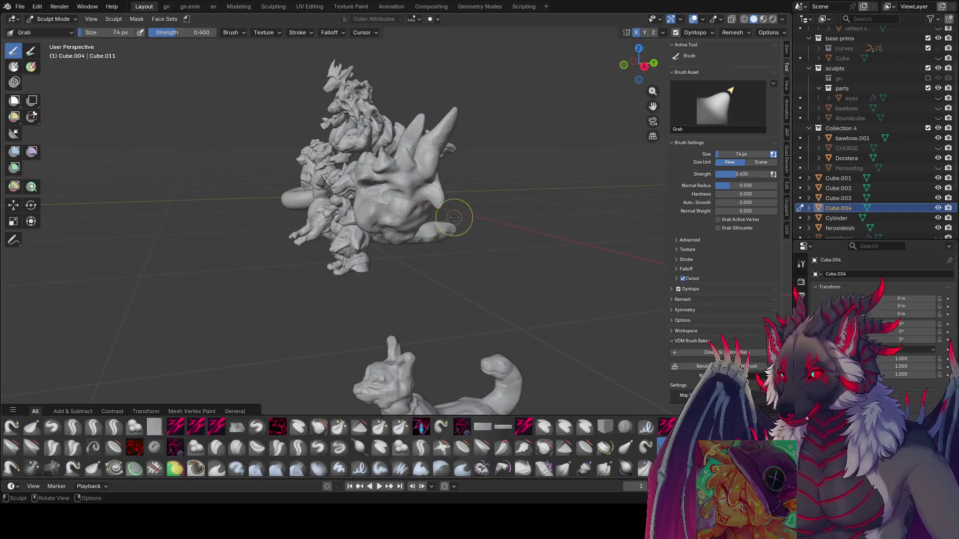
{"action": "key", "text": "ctrl"}
{"action": "key", "text": "ctrl+s"}
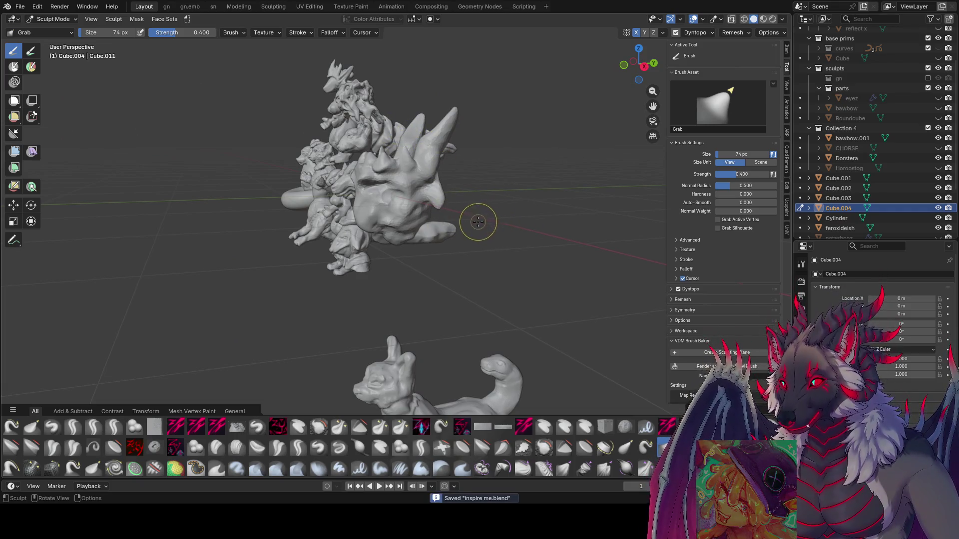
{"action": "middle_click_drag", "start_coordinate": [488, 225], "coordinate": [531, 222]}
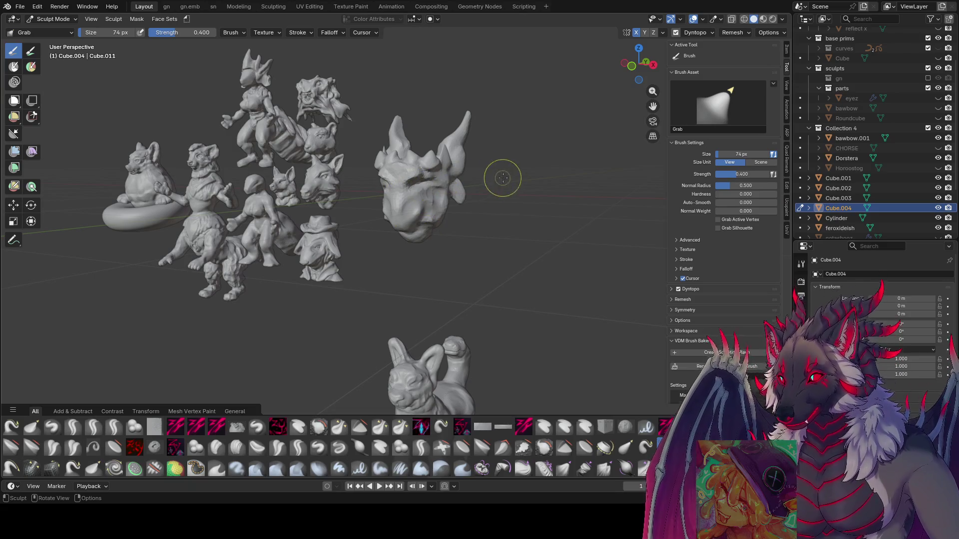
{"action": "mouse_move", "coordinate": [499, 175]}
{"action": "middle_mouse_down"}
{"action": "mouse_move", "coordinate": [493, 118]}
{"action": "mouse_move", "coordinate": [522, 111]}
{"action": "middle_mouse_up"}
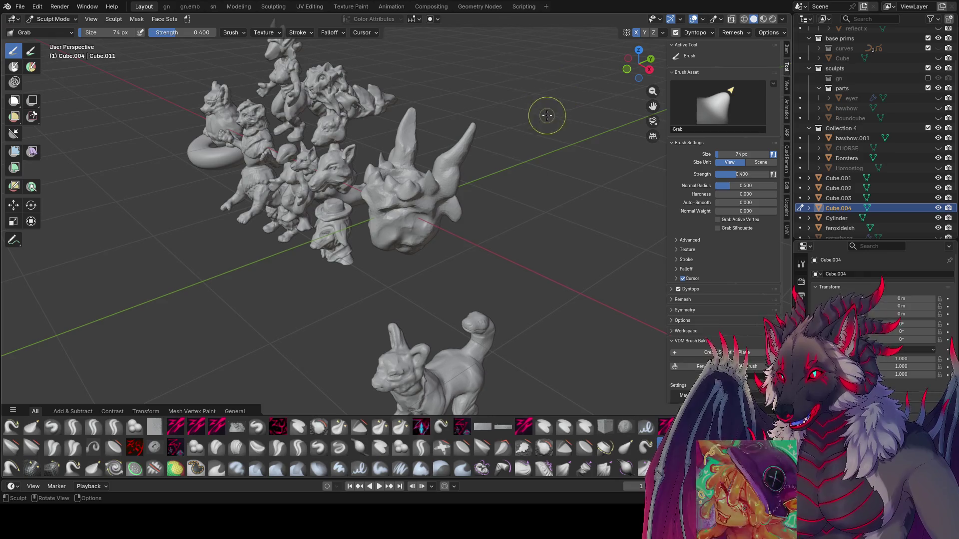
{"action": "middle_click_drag", "start_coordinate": [575, 145], "coordinate": [554, 151]}
{"action": "mouse_move", "coordinate": [475, 116]}
{"action": "middle_mouse_down"}
{"action": "mouse_move", "coordinate": [456, 118]}
{"action": "mouse_move", "coordinate": [503, 103]}
{"action": "mouse_move", "coordinate": [448, 131]}
{"action": "middle_mouse_up"}
{"action": "key", "text": "ctrl+s"}
Pull the ear outward with a smaller Grab brush, save, and pick the zy cleave brush.
{"action": "key", "text": "bracketleft"}
{"action": "key", "text": "bracketleft"}
{"action": "key", "text": "bracketleft"}
{"action": "key", "text": "bracketleft"}
{"action": "key", "text": "bracketleft"}
{"action": "key", "text": "bracketleft"}
{"action": "left_click_drag", "start_coordinate": [462, 119], "coordinate": [472, 110]}
{"action": "key", "text": "ctrl+s"}
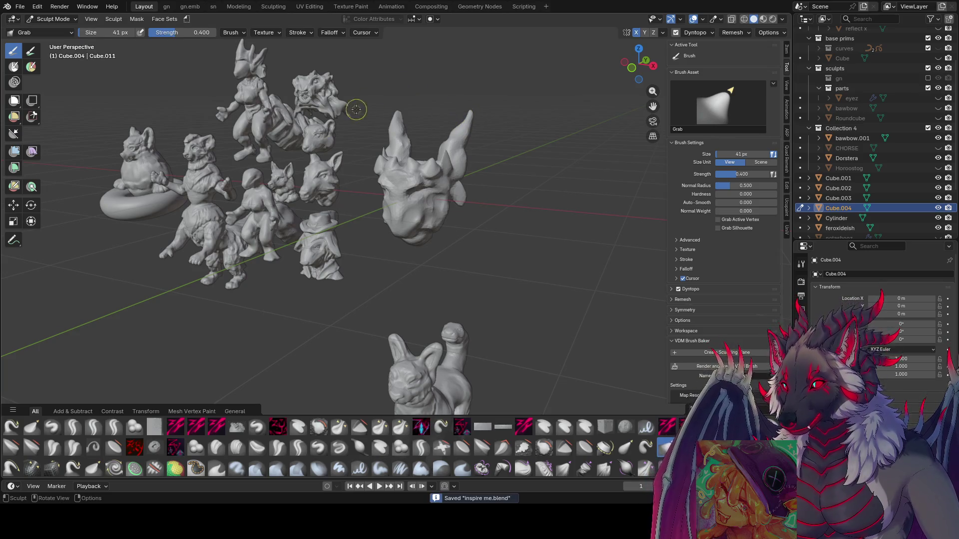
{"action": "left_click", "coordinate": [82, 428]}
Activate the zy cleave brush, enlarge it slightly, and save the file.
{"action": "left_click", "coordinate": [175, 427]}
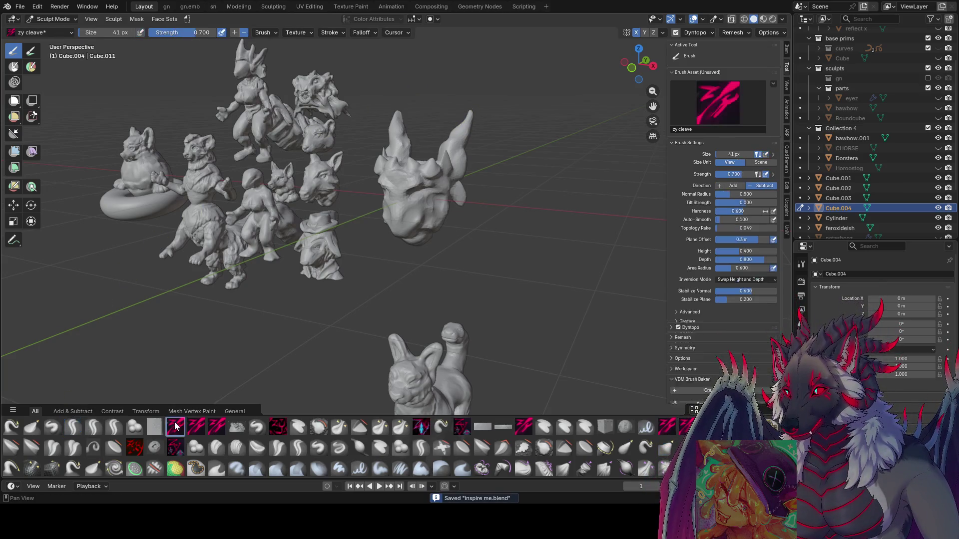
{"action": "mouse_move", "coordinate": [385, 135]}
{"action": "middle_mouse_down"}
{"action": "mouse_move", "coordinate": [424, 111]}
{"action": "mouse_move", "coordinate": [419, 126]}
{"action": "mouse_move", "coordinate": [449, 128]}
{"action": "mouse_move", "coordinate": [599, 110]}
{"action": "middle_mouse_up"}
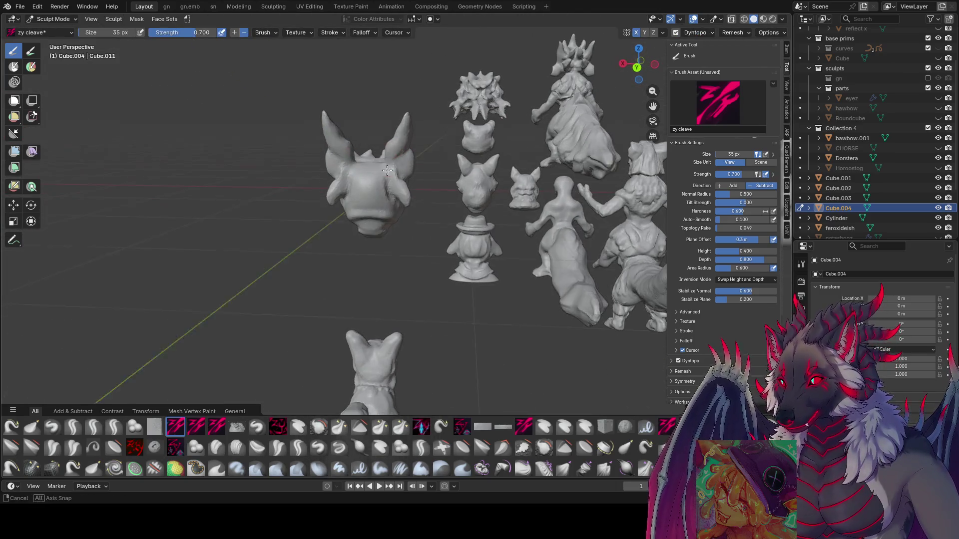
{"action": "mouse_move", "coordinate": [387, 157]}
{"action": "middle_mouse_down"}
{"action": "mouse_move", "coordinate": [387, 165]}
{"action": "mouse_move", "coordinate": [369, 159]}
{"action": "mouse_move", "coordinate": [442, 160]}
{"action": "mouse_move", "coordinate": [423, 155]}
{"action": "middle_mouse_up"}
{"action": "key", "text": "bracketright"}
{"action": "key", "text": "ctrl+s"}
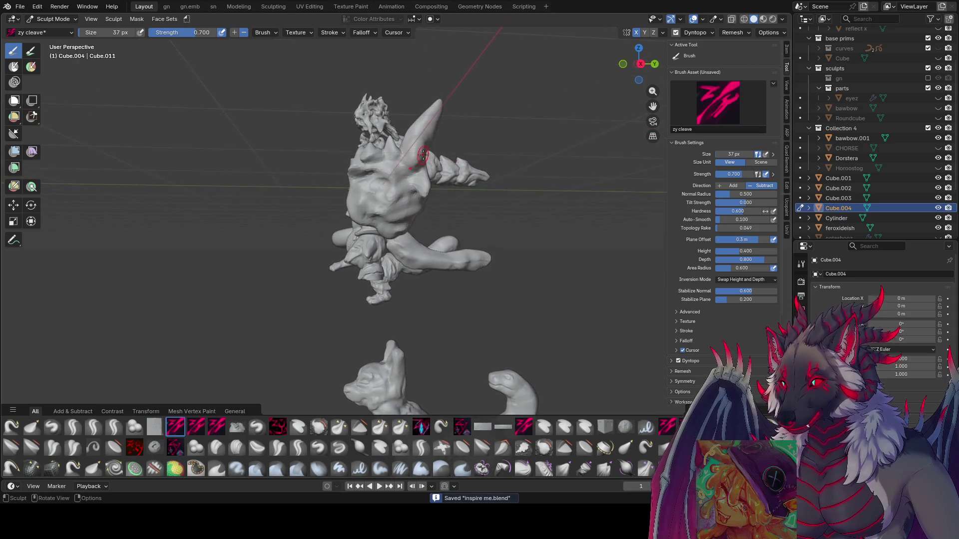
Carve flat planes along the horn and into the side of the head.
{"action": "left_click_drag", "start_coordinate": [427, 149], "coordinate": [415, 160]}
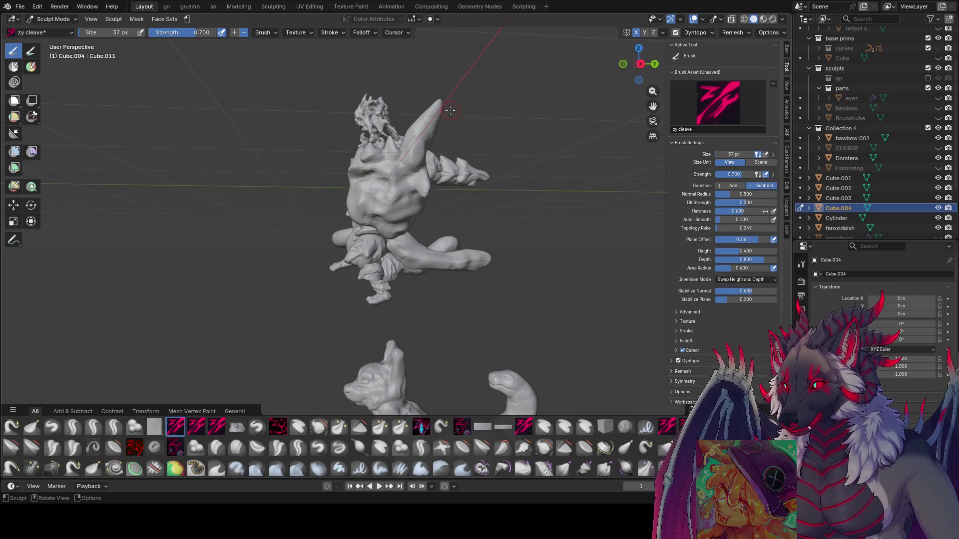
{"action": "middle_click_drag", "start_coordinate": [500, 202], "coordinate": [408, 177]}
{"action": "left_click_drag", "start_coordinate": [408, 178], "coordinate": [419, 179]}
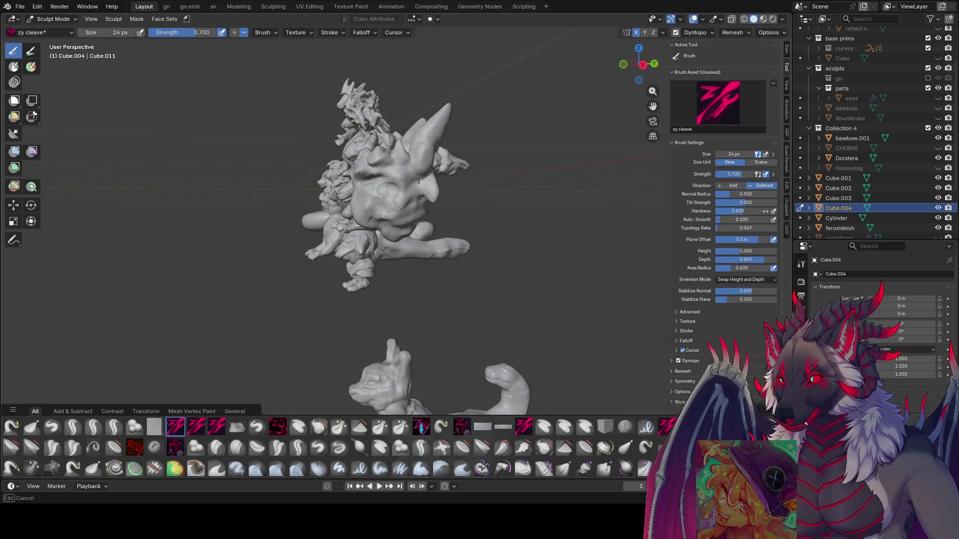
{"action": "mouse_move", "coordinate": [417, 184]}
{"action": "middle_mouse_down"}
{"action": "mouse_move", "coordinate": [430, 186]}
{"action": "mouse_move", "coordinate": [413, 190]}
{"action": "mouse_move", "coordinate": [428, 186]}
{"action": "mouse_move", "coordinate": [399, 169]}
{"action": "middle_mouse_up"}
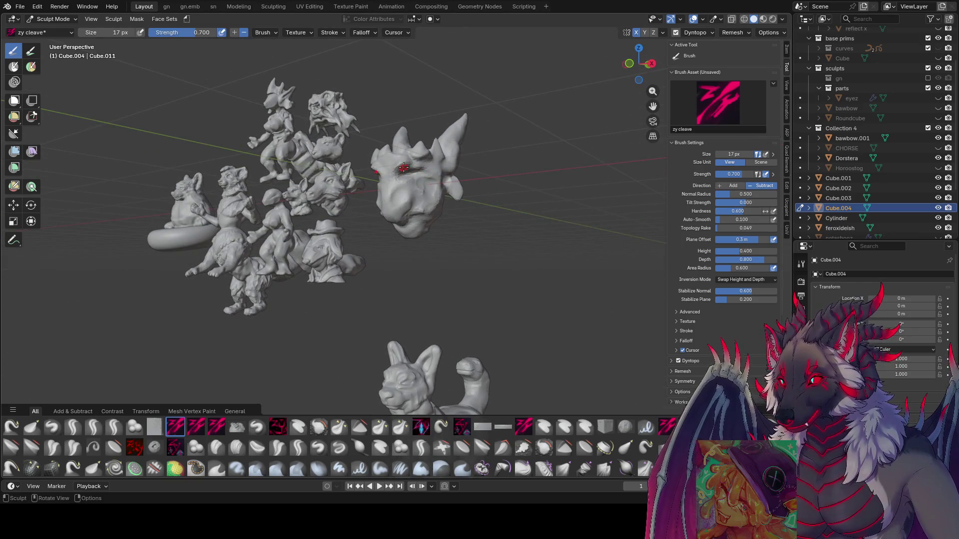
{"action": "left_click_drag", "start_coordinate": [398, 170], "coordinate": [397, 170]}
{"action": "mouse_move", "coordinate": [397, 170]}
{"action": "middle_mouse_down"}
{"action": "mouse_move", "coordinate": [437, 181]}
{"action": "mouse_move", "coordinate": [419, 169]}
{"action": "mouse_move", "coordinate": [419, 208]}
{"action": "middle_mouse_up"}
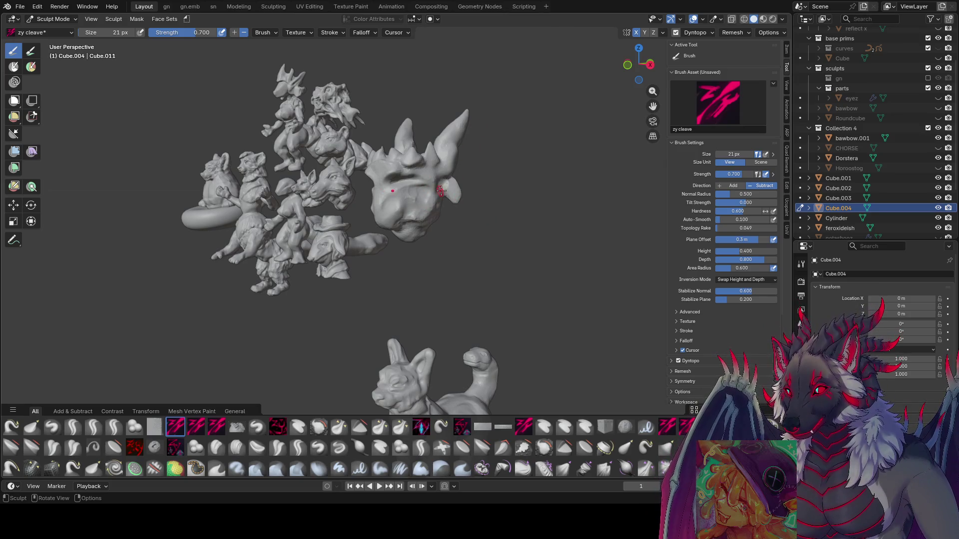
Save again and shrink the cleave brush to 14 px for finer creases.
{"action": "key", "text": "ctrl+s"}
{"action": "mouse_move", "coordinate": [466, 209]}
{"action": "middle_mouse_down"}
{"action": "mouse_move", "coordinate": [422, 162]}
{"action": "mouse_move", "coordinate": [462, 163]}
{"action": "mouse_move", "coordinate": [448, 178]}
{"action": "mouse_move", "coordinate": [427, 171]}
{"action": "middle_mouse_up"}
{"action": "key", "text": "f"}
{"action": "left_click", "coordinate": [427, 158]}
{"action": "key", "text": "bracketleft"}
Carve a groove across the forehead with the cleave brush at 14 px.
{"action": "key", "text": "f"}
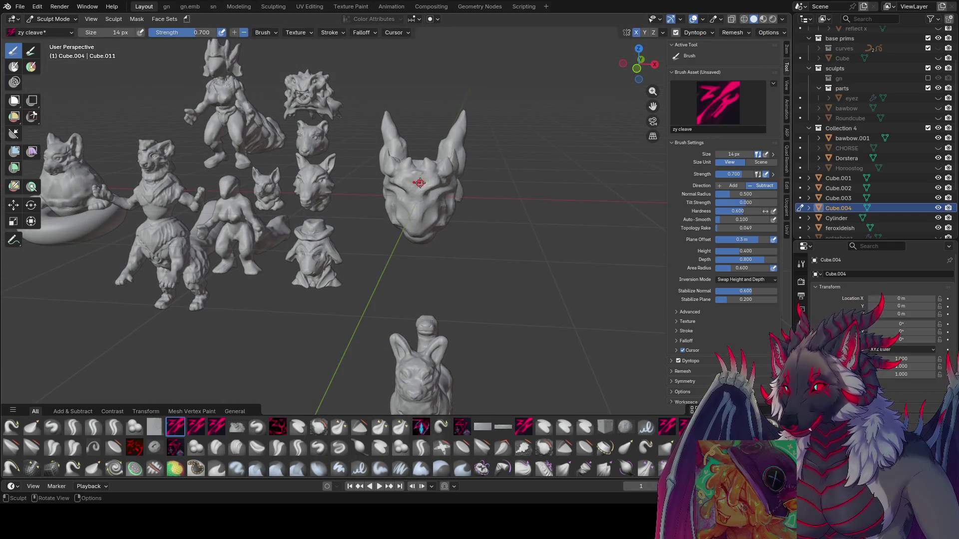
{"action": "left_click", "coordinate": [429, 175]}
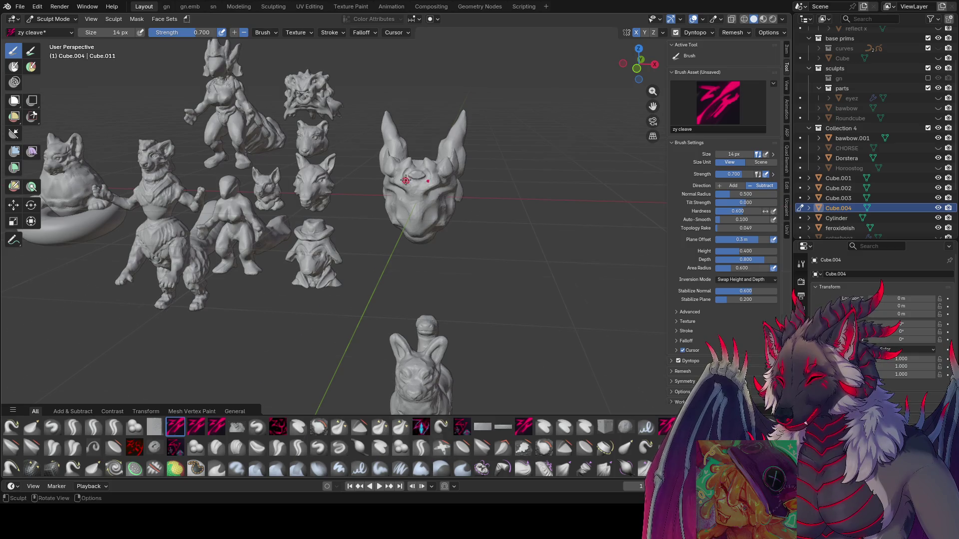
{"action": "middle_click_drag", "start_coordinate": [428, 175], "coordinate": [411, 164]}
{"action": "key", "text": "bracketright"}
{"action": "key", "text": "bracketright"}
{"action": "key", "text": "bracketright"}
{"action": "left_click_drag", "start_coordinate": [411, 165], "coordinate": [408, 178]}
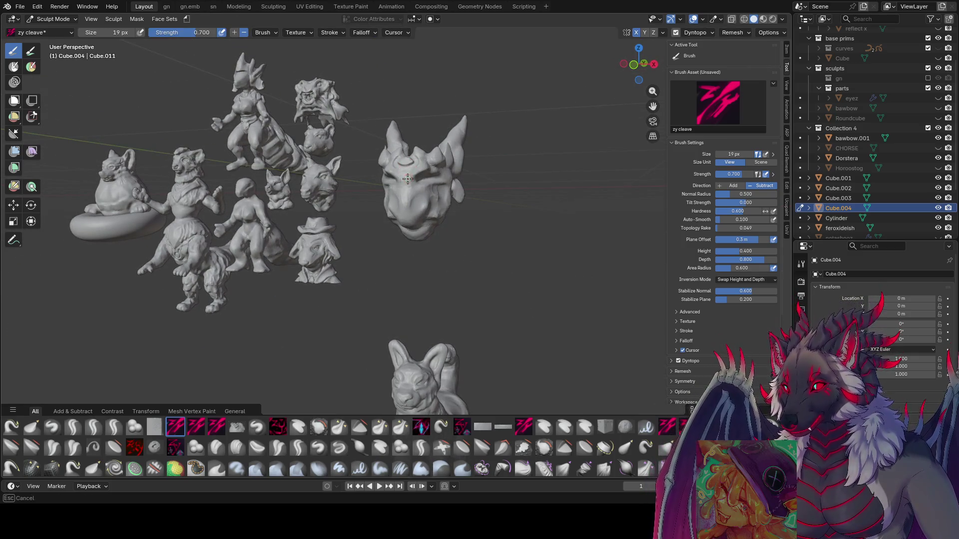
{"action": "middle_click_drag", "start_coordinate": [426, 164], "coordinate": [385, 188]}
{"action": "key", "text": "bracketright"}
{"action": "key", "text": "bracketright"}
{"action": "key", "text": "bracketright"}
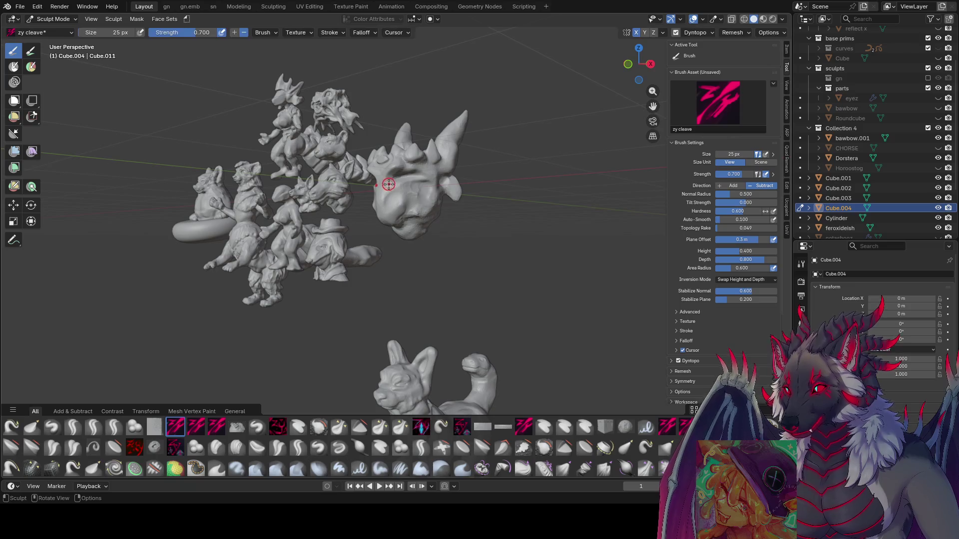
{"action": "key", "text": "Escape"}
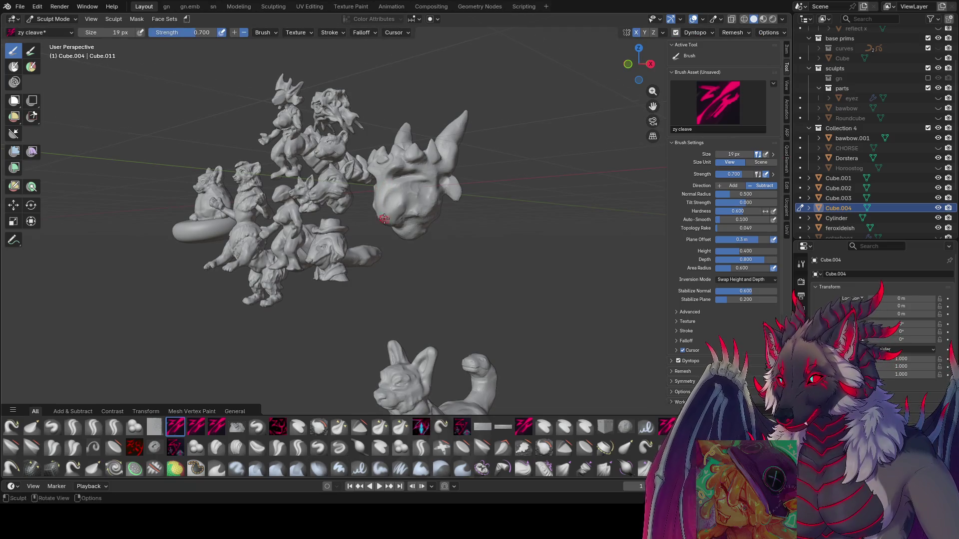
Save inspire me.blend and switch back to the Grab brush at 57 px.
{"action": "middle_click_drag", "start_coordinate": [382, 210], "coordinate": [450, 188]}
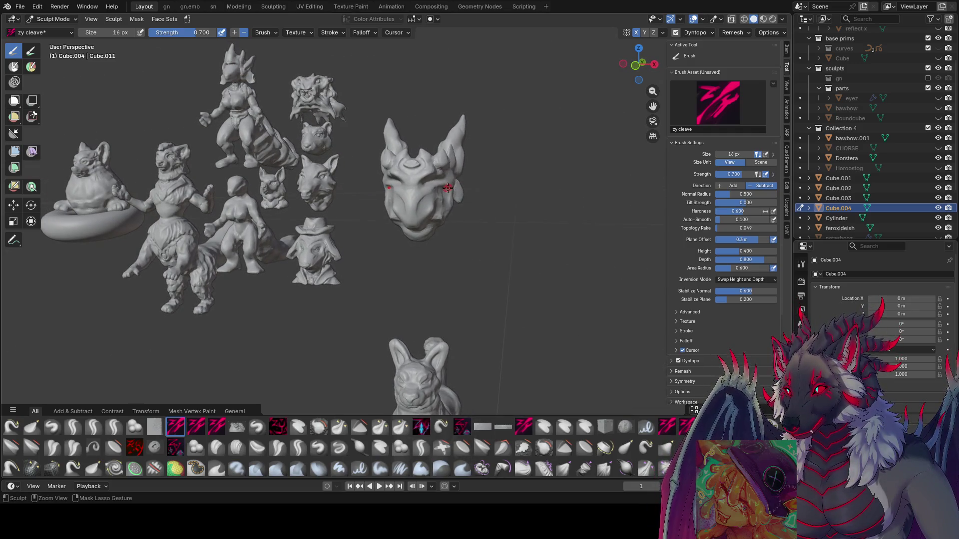
{"action": "key", "text": "ctrl+s"}
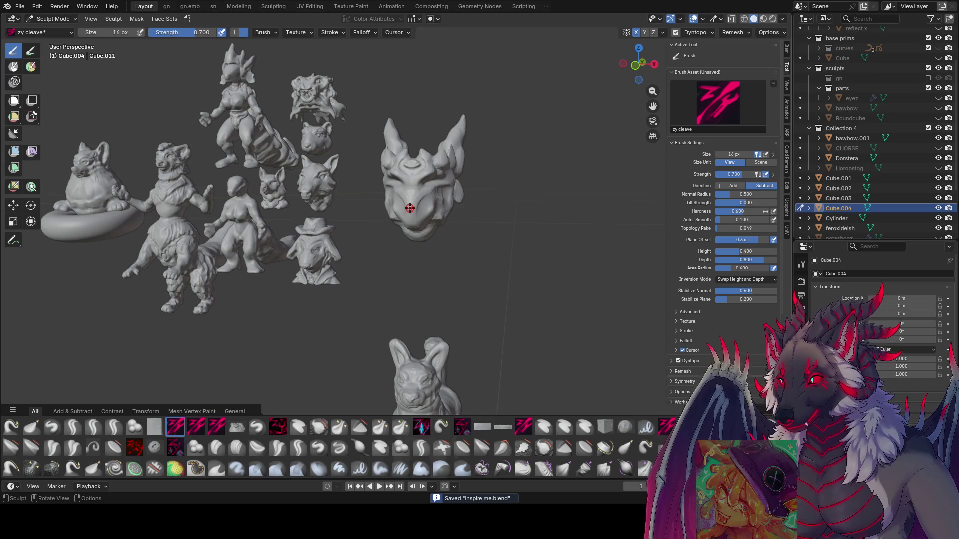
{"action": "middle_click_drag", "start_coordinate": [409, 208], "coordinate": [450, 185]}
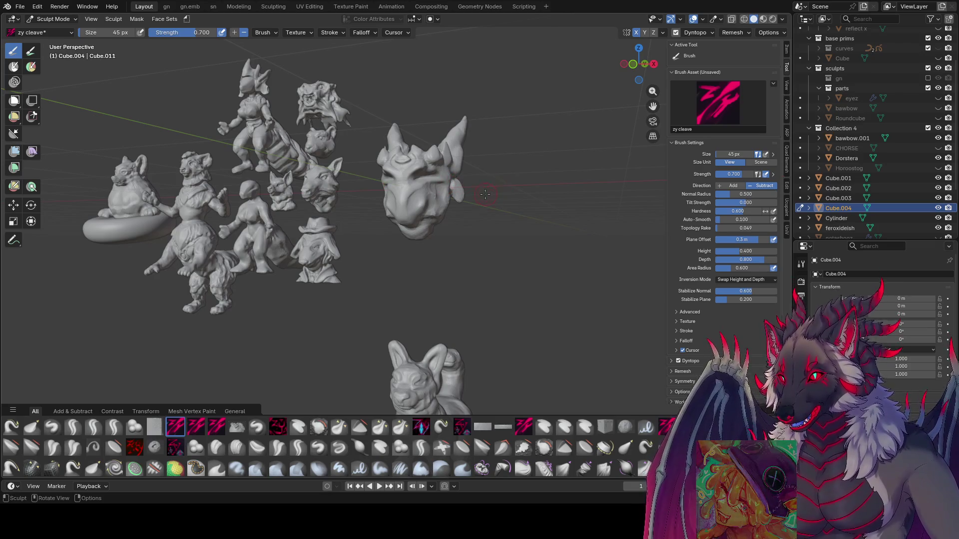
{"action": "mouse_move", "coordinate": [511, 194]}
{"action": "middle_mouse_down"}
{"action": "mouse_move", "coordinate": [394, 185]}
{"action": "mouse_move", "coordinate": [442, 163]}
{"action": "mouse_move", "coordinate": [375, 194]}
{"action": "mouse_move", "coordinate": [425, 218]}
{"action": "mouse_move", "coordinate": [354, 199]}
{"action": "mouse_move", "coordinate": [350, 221]}
{"action": "middle_mouse_up"}
{"action": "key", "text": "g"}
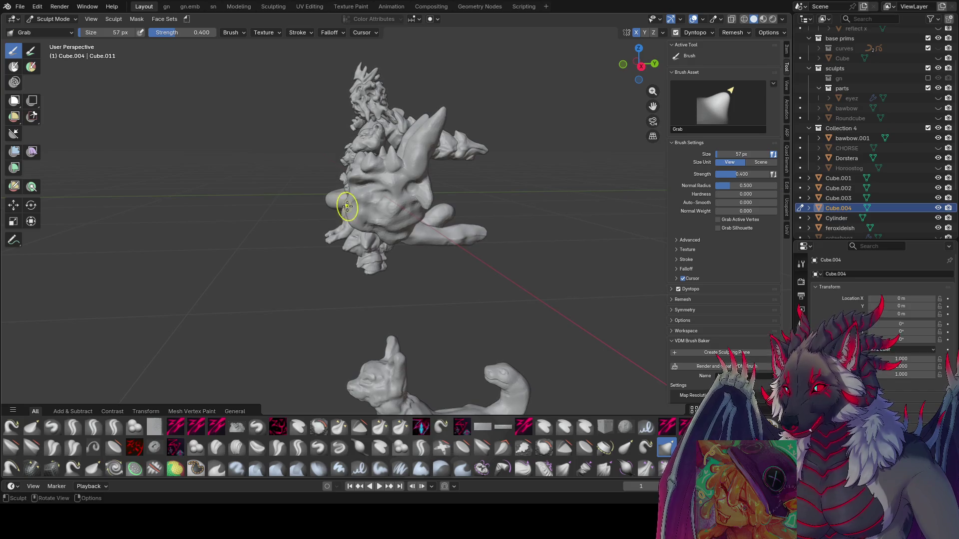
Shrink the Grab brush, orbit to the head's front, and save inspire me.blend.
{"action": "mouse_move", "coordinate": [347, 205]}
{"action": "middle_mouse_down"}
{"action": "mouse_move", "coordinate": [500, 206]}
{"action": "mouse_move", "coordinate": [371, 179]}
{"action": "mouse_move", "coordinate": [375, 214]}
{"action": "mouse_move", "coordinate": [385, 186]}
{"action": "mouse_move", "coordinate": [414, 190]}
{"action": "mouse_move", "coordinate": [543, 128]}
{"action": "mouse_move", "coordinate": [518, 155]}
{"action": "mouse_move", "coordinate": [428, 175]}
{"action": "mouse_move", "coordinate": [428, 184]}
{"action": "mouse_move", "coordinate": [434, 178]}
{"action": "mouse_move", "coordinate": [396, 167]}
{"action": "mouse_move", "coordinate": [414, 193]}
{"action": "middle_mouse_up"}
{"action": "key", "text": "f"}
{"action": "left_click", "coordinate": [428, 175]}
{"action": "scroll", "coordinate": [376, 164], "scroll_direction": "up", "scroll_amount": 2}
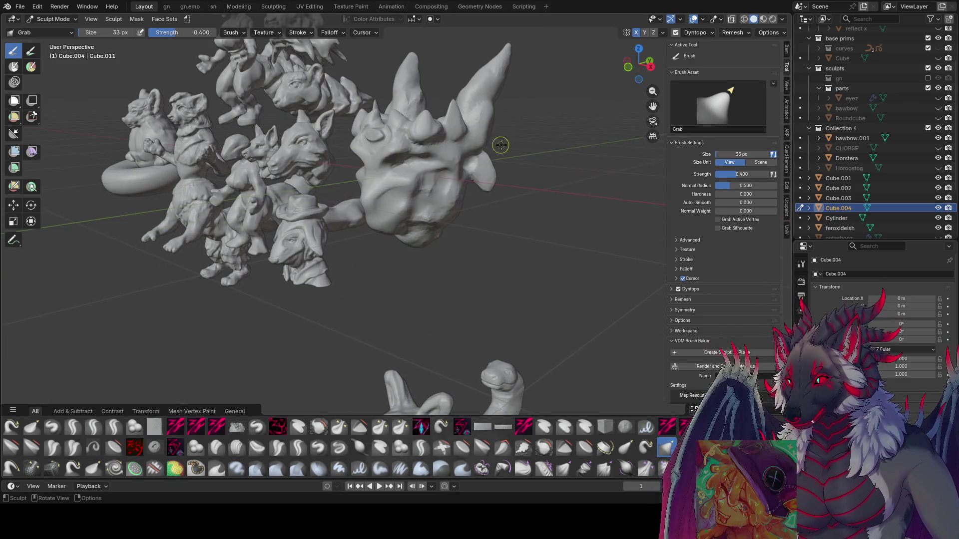
{"action": "mouse_move", "coordinate": [501, 145]}
{"action": "middle_mouse_down"}
{"action": "mouse_move", "coordinate": [368, 128]}
{"action": "mouse_move", "coordinate": [456, 129]}
{"action": "mouse_move", "coordinate": [528, 145]}
{"action": "mouse_move", "coordinate": [456, 150]}
{"action": "mouse_move", "coordinate": [406, 171]}
{"action": "mouse_move", "coordinate": [569, 196]}
{"action": "mouse_move", "coordinate": [513, 207]}
{"action": "middle_mouse_up"}
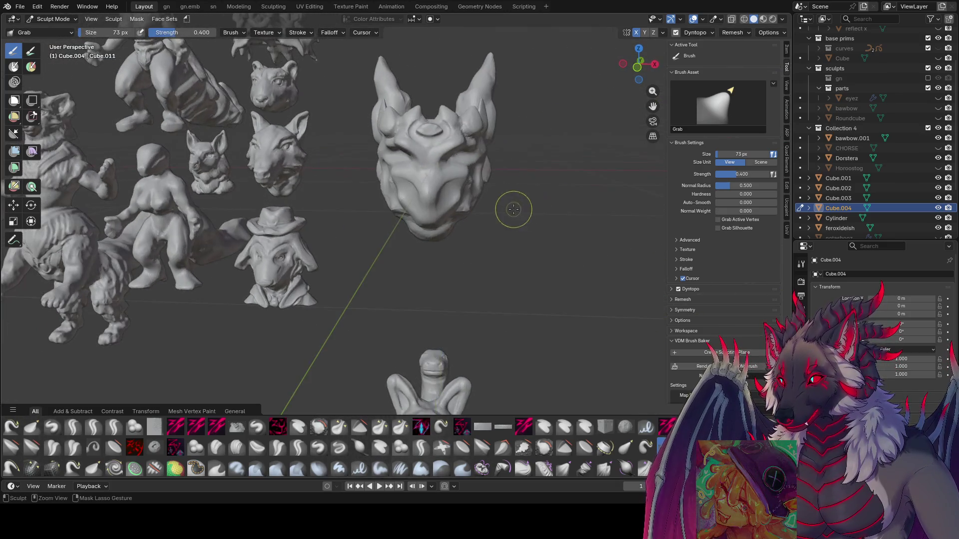
{"action": "key", "text": "ctrl+s"}
Sculpt lid shapes beside the head's eye with the zy lid brush at 41 px, then save.
{"action": "left_click", "coordinate": [114, 428]}
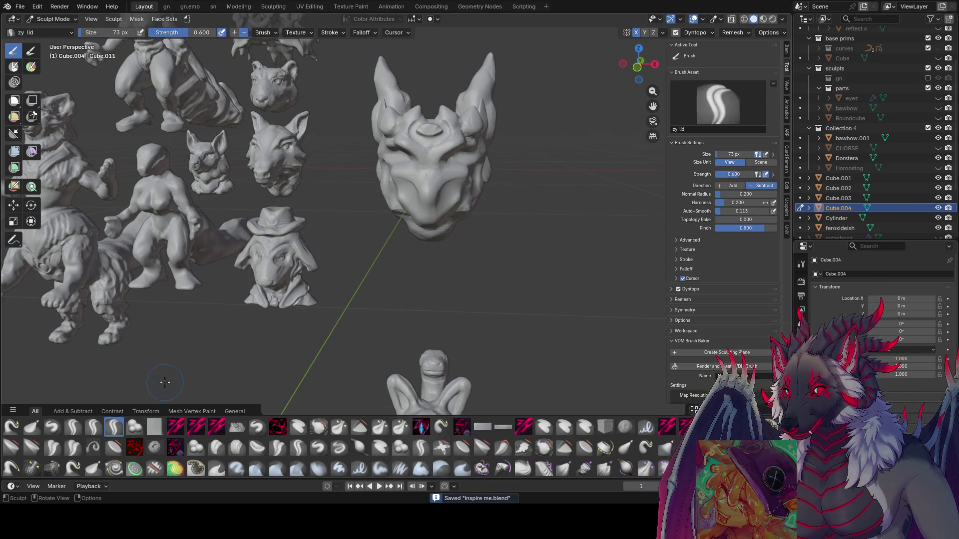
{"action": "mouse_move", "coordinate": [350, 189]}
{"action": "middle_mouse_down"}
{"action": "mouse_move", "coordinate": [420, 135]}
{"action": "mouse_move", "coordinate": [385, 138]}
{"action": "mouse_move", "coordinate": [397, 140]}
{"action": "middle_mouse_up"}
{"action": "left_click_drag", "start_coordinate": [395, 148], "coordinate": [397, 136]}
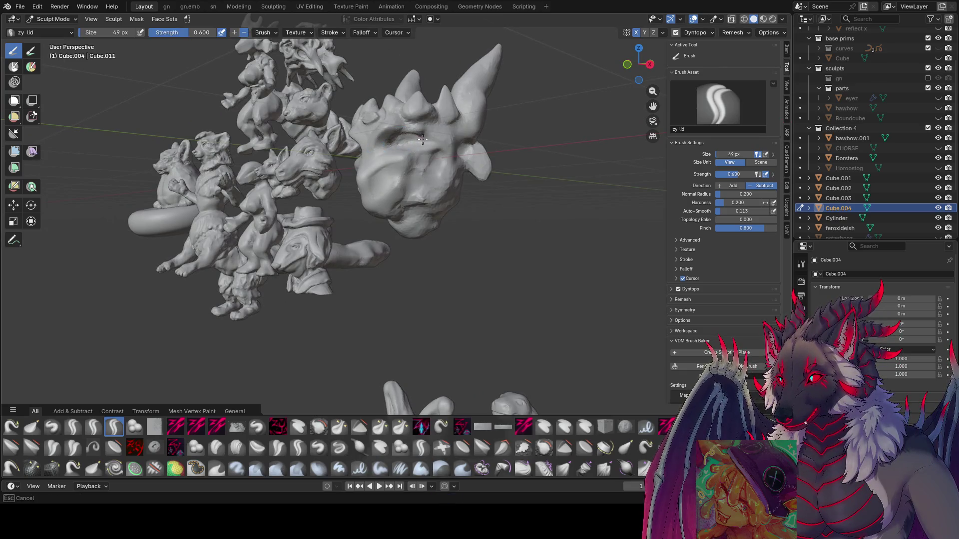
{"action": "mouse_move", "coordinate": [423, 140]}
{"action": "middle_mouse_down"}
{"action": "mouse_move", "coordinate": [464, 150]}
{"action": "mouse_move", "coordinate": [387, 143]}
{"action": "mouse_move", "coordinate": [447, 150]}
{"action": "mouse_move", "coordinate": [418, 156]}
{"action": "mouse_move", "coordinate": [443, 145]}
{"action": "mouse_move", "coordinate": [435, 148]}
{"action": "middle_mouse_up"}
{"action": "left_click", "coordinate": [418, 155]}
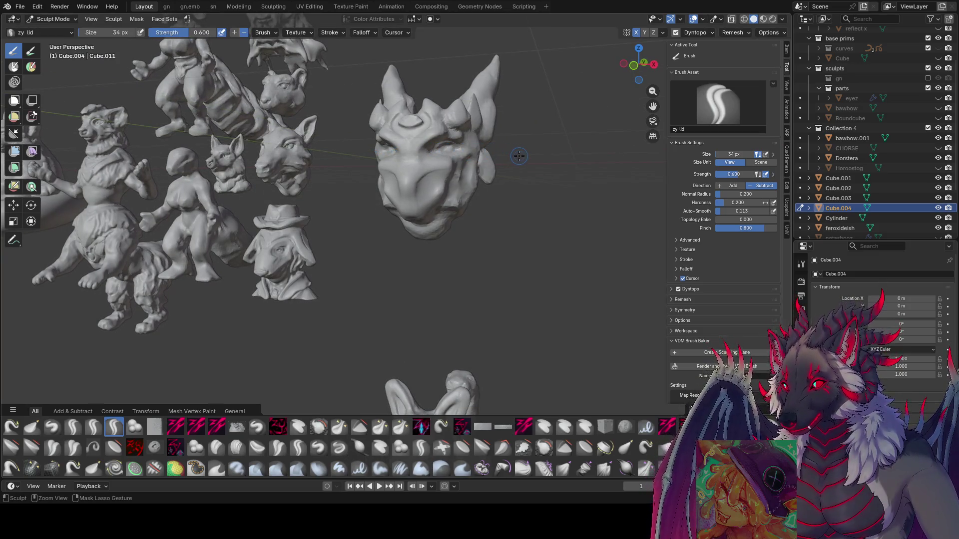
{"action": "key", "text": "ctrl+s"}
{"action": "key", "text": "bracketright"}
{"action": "key", "text": "bracketright"}
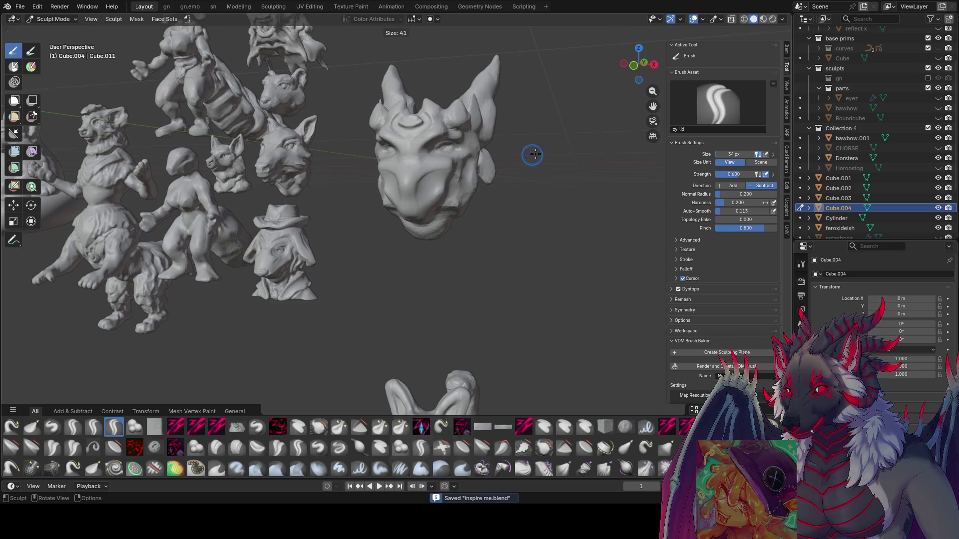
{"action": "middle_click_drag", "start_coordinate": [531, 155], "coordinate": [542, 150]}
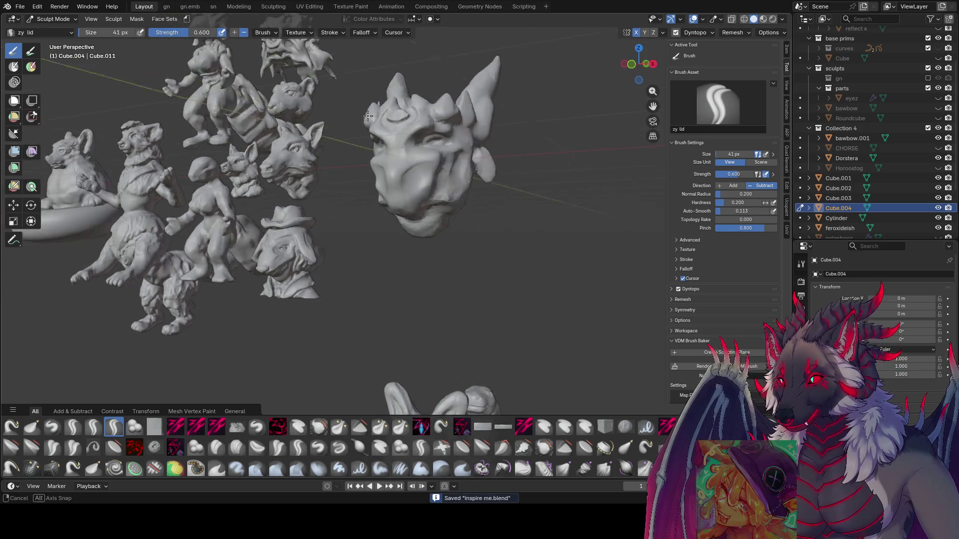